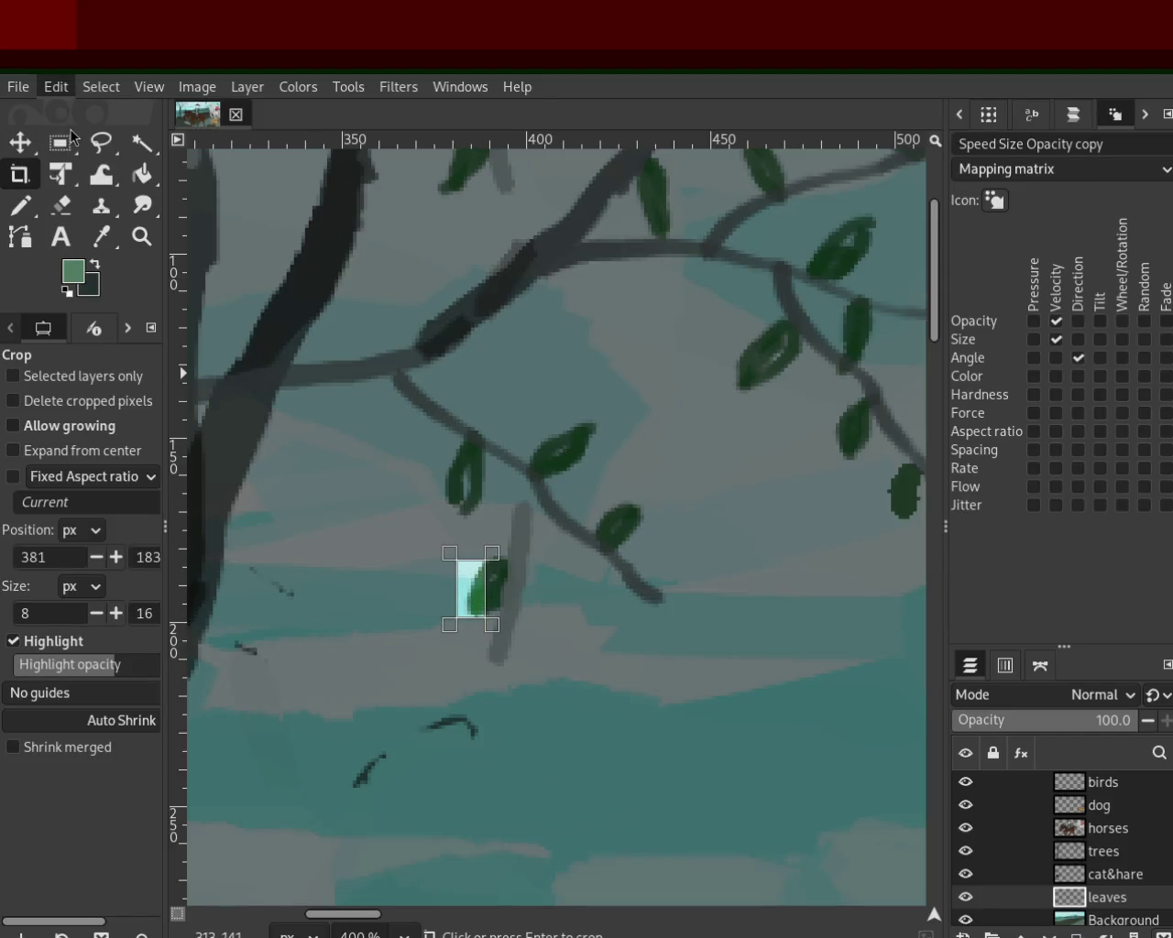
# Step: Undo the accidental crop, then try several Pencil leaf strokes on the branches, undoing each
pyautogui.click(20, 205)
pyautogui.hotkey('ctrl', 'z')
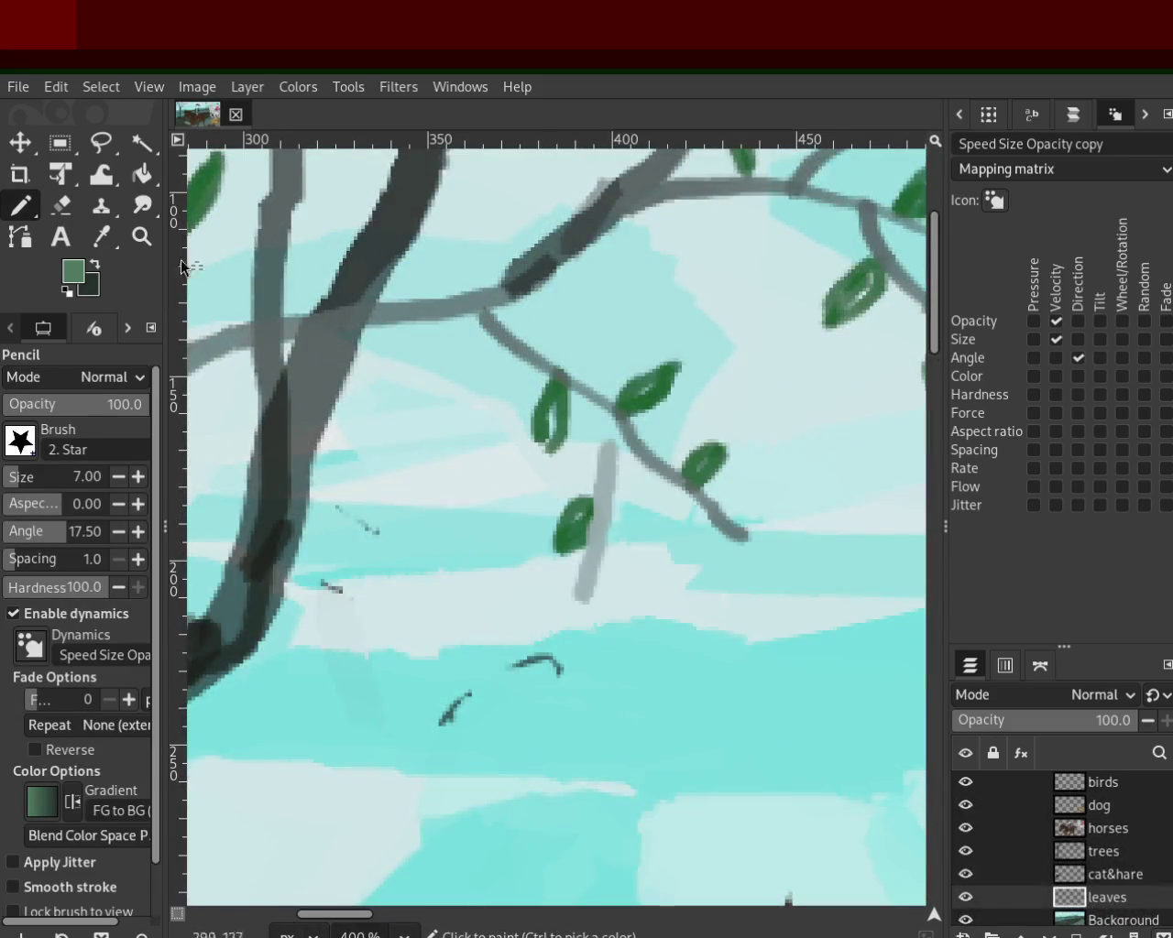
pyautogui.moveTo(484, 472); pyautogui.dragTo(475, 568)
pyautogui.hotkey('ctrl', 'z')
pyautogui.moveTo(587, 500); pyautogui.dragTo(547, 543)
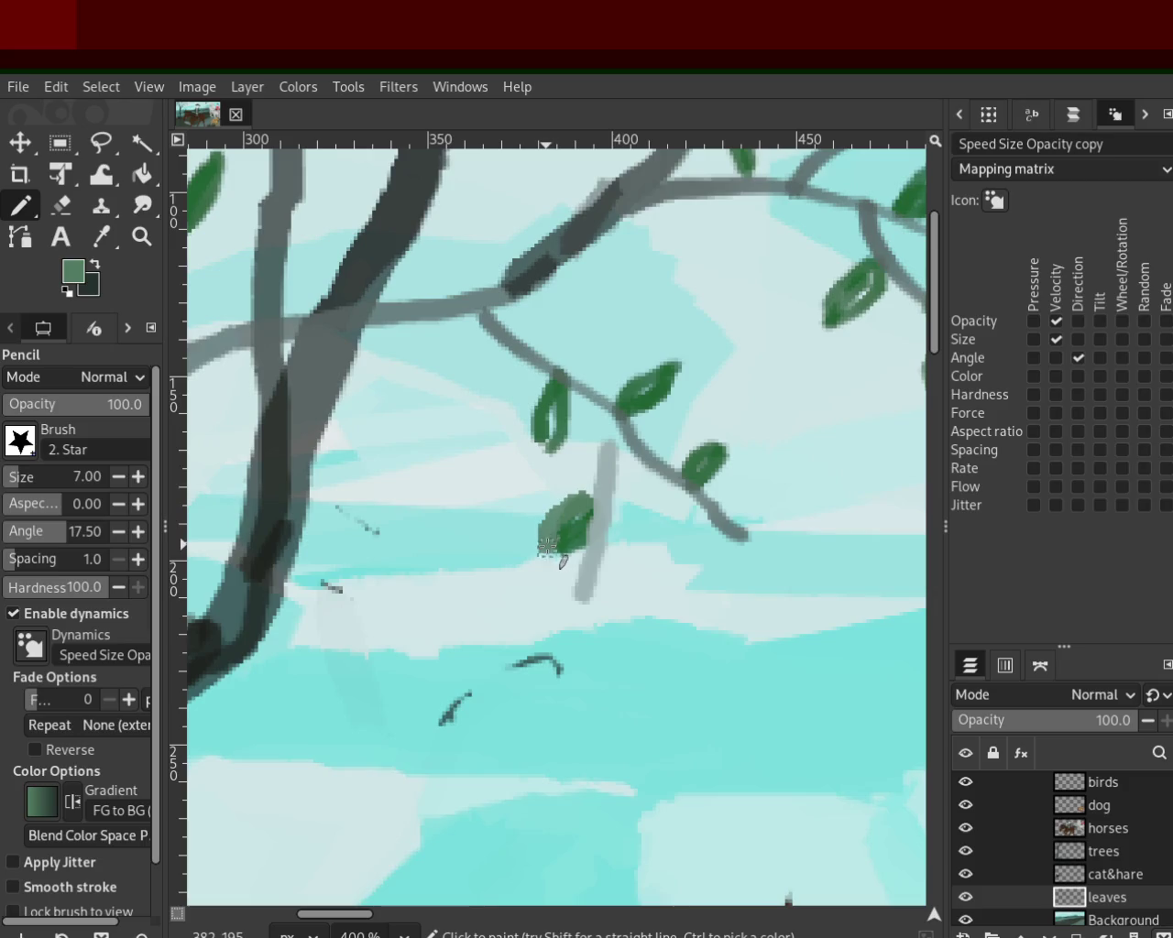
pyautogui.hotkey('ctrl', 'z')
pyautogui.moveTo(697, 479); pyautogui.dragTo(730, 438)
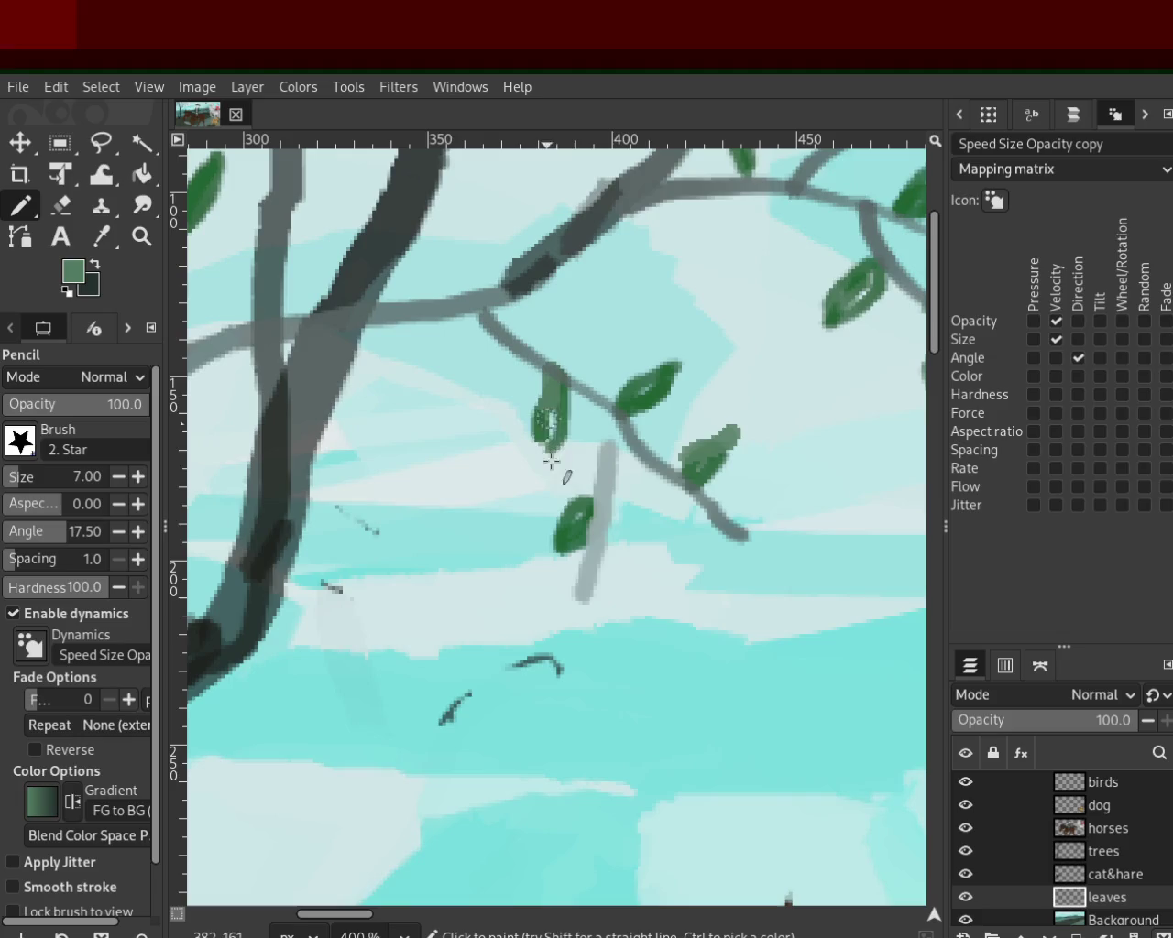
pyautogui.hotkey('ctrl', 'z')
pyautogui.moveTo(550, 403); pyautogui.dragTo(547, 469)
pyautogui.hotkey('ctrl', 'z')
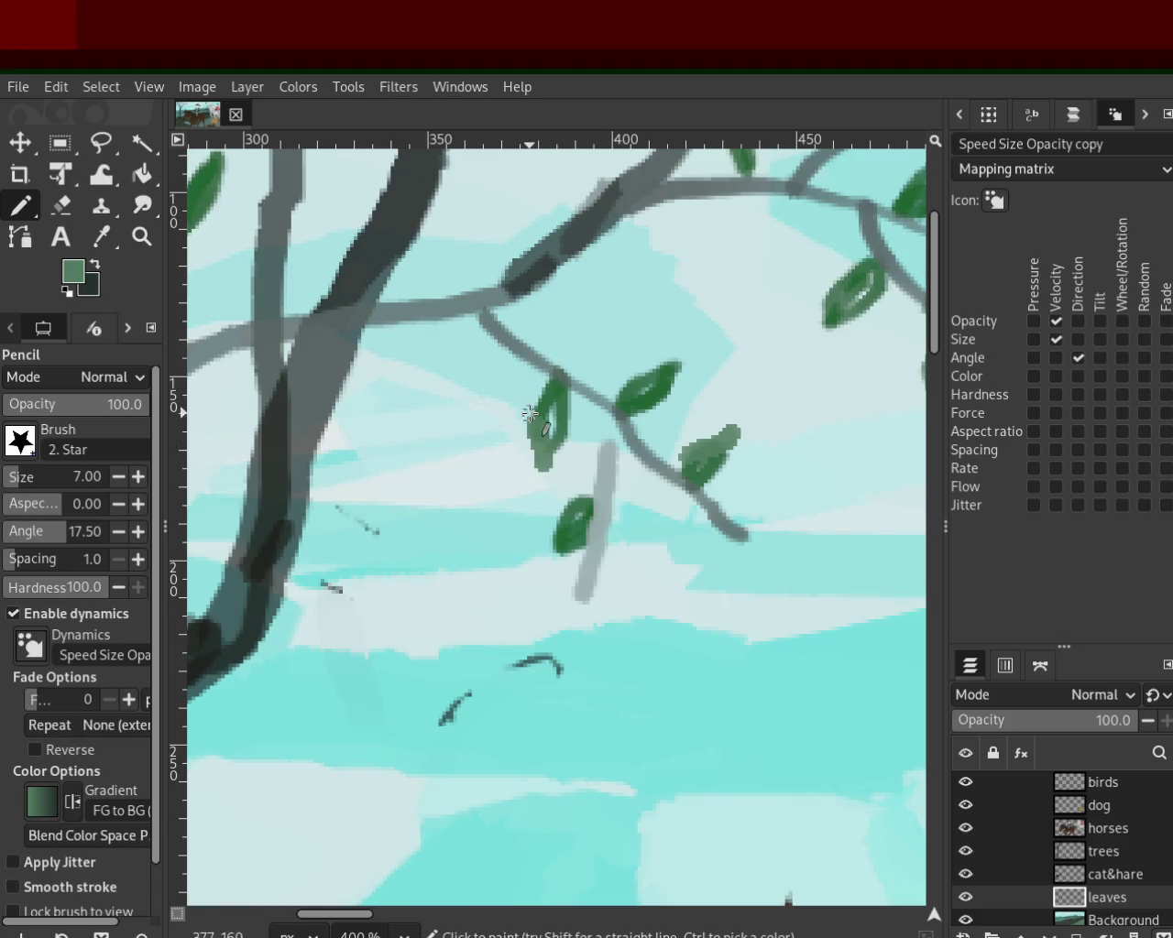
# Step: Zoom out to view the whole painting, then zoom back in on the upper tree branches
pyautogui.click(141, 236)
pyautogui.keyDown('ctrl'); pyautogui.click(461, 530); pyautogui.keyUp('ctrl')
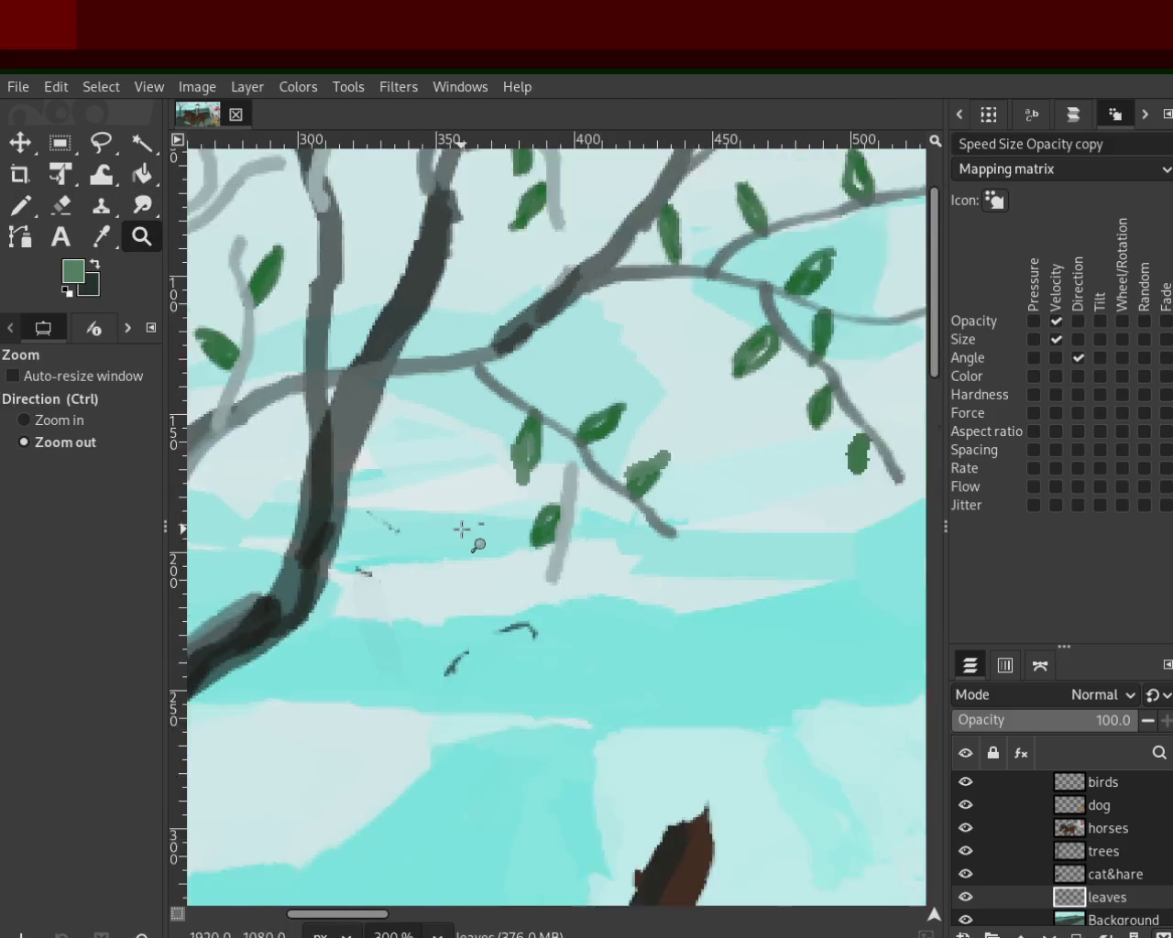
pyautogui.click(462, 529)
pyautogui.keyDown('ctrl'); pyautogui.click(472, 515); pyautogui.keyUp('ctrl')
pyautogui.click(483, 499)
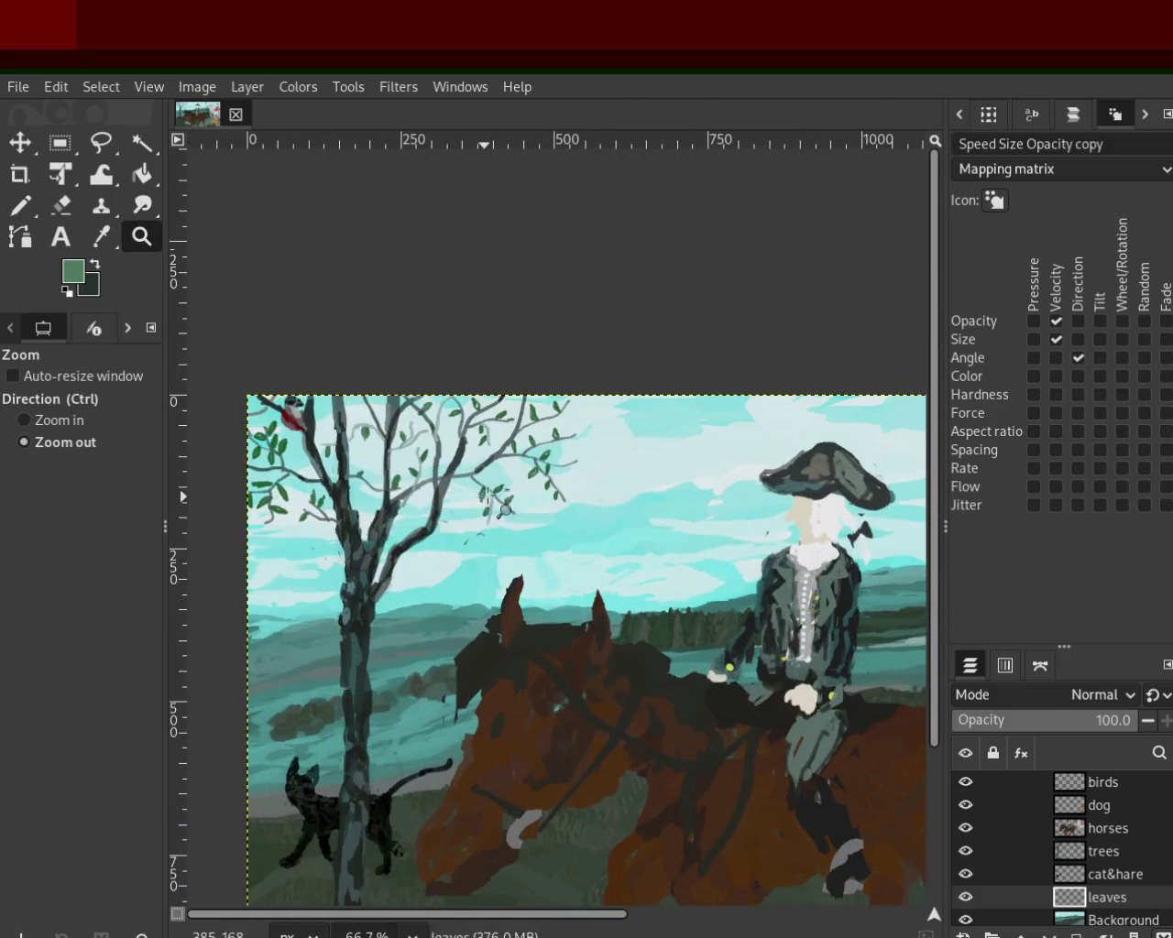
pyautogui.keyDown('ctrl'); pyautogui.click(483, 499); pyautogui.keyUp('ctrl')
pyautogui.click(424, 563)
pyautogui.keyDown('ctrl'); pyautogui.click(441, 484); pyautogui.keyUp('ctrl')
pyautogui.keyDown('ctrl'); pyautogui.click(441, 484); pyautogui.keyUp('ctrl')
pyautogui.click(337, 497)
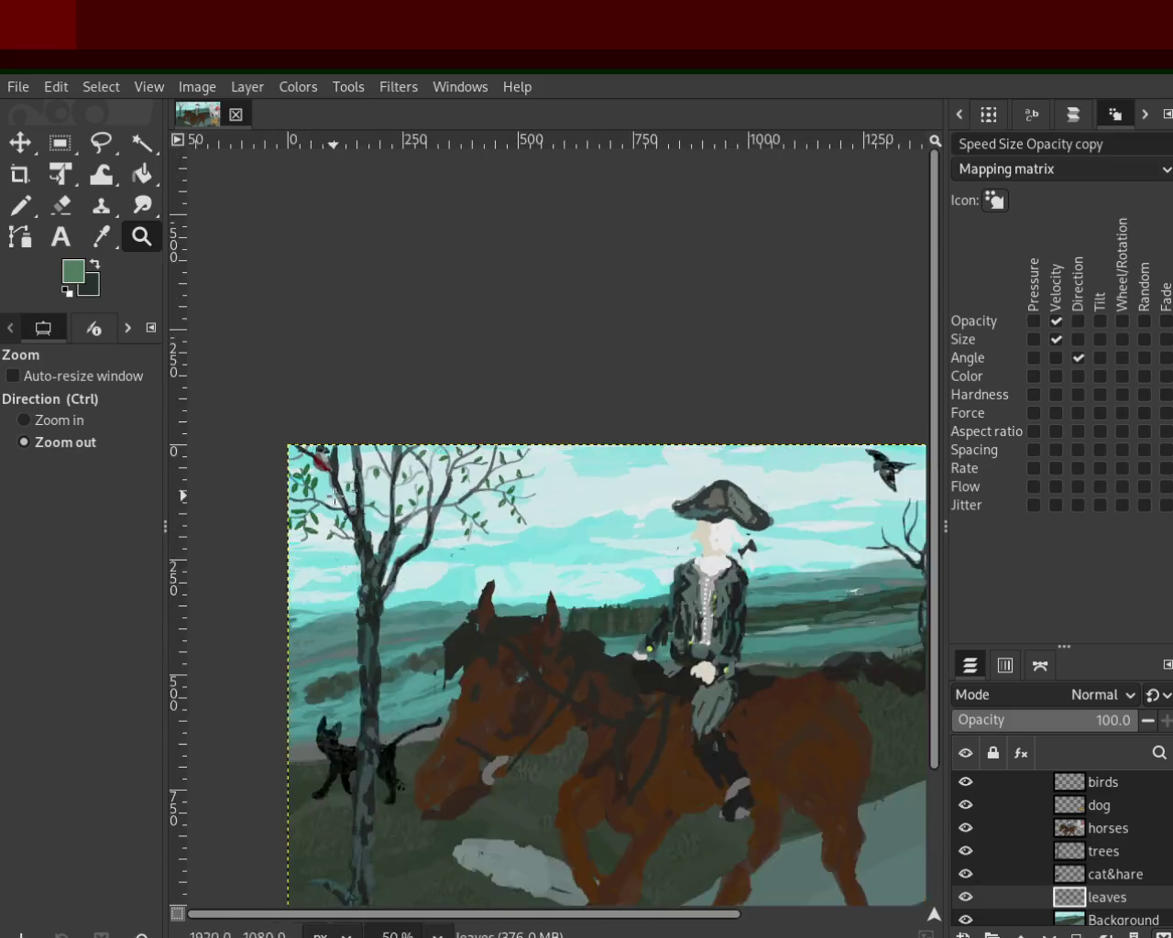
pyautogui.click(337, 497)
pyautogui.click(336, 498)
pyautogui.keyDown('ctrl'); pyautogui.click(597, 512); pyautogui.keyUp('ctrl')
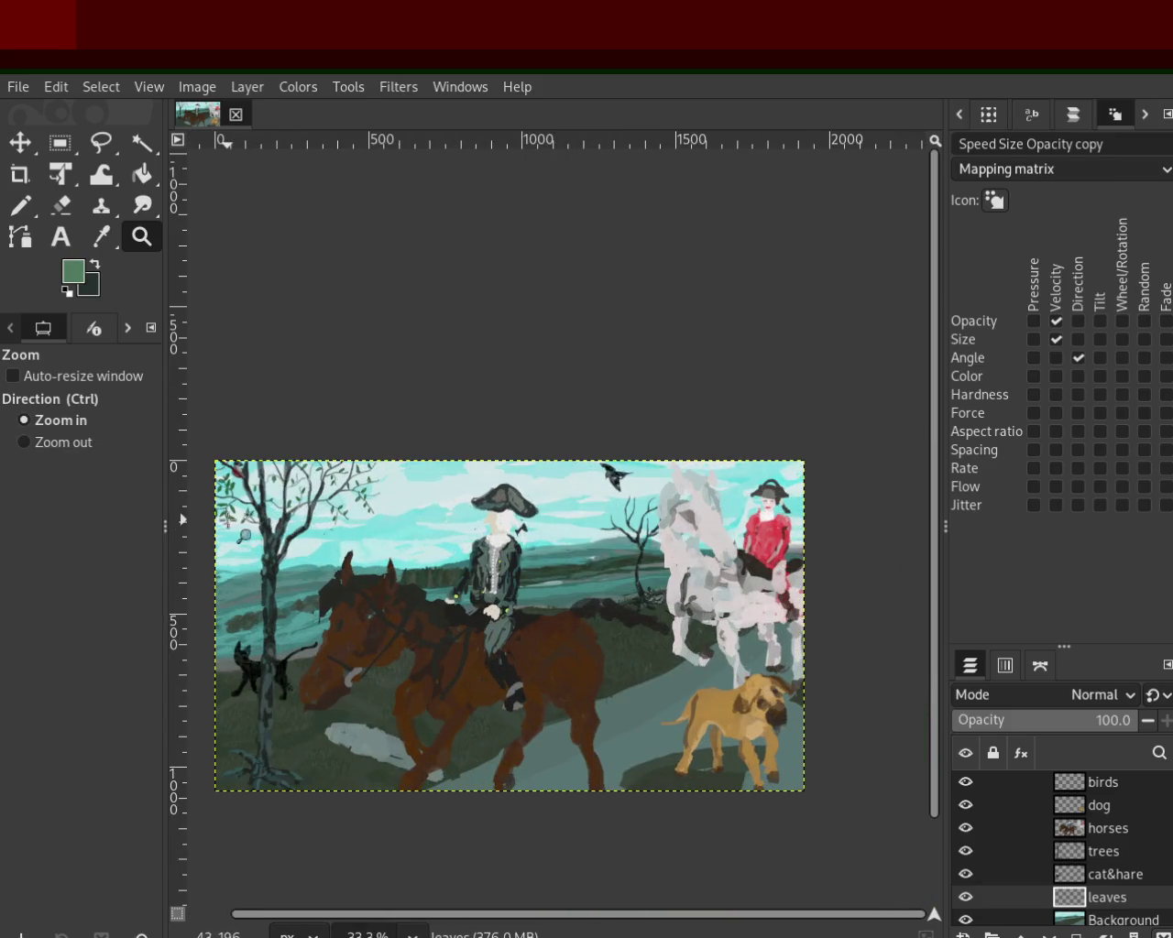
pyautogui.click(275, 504)
pyautogui.click(302, 472)
pyautogui.click(323, 483)
pyautogui.click(362, 518)
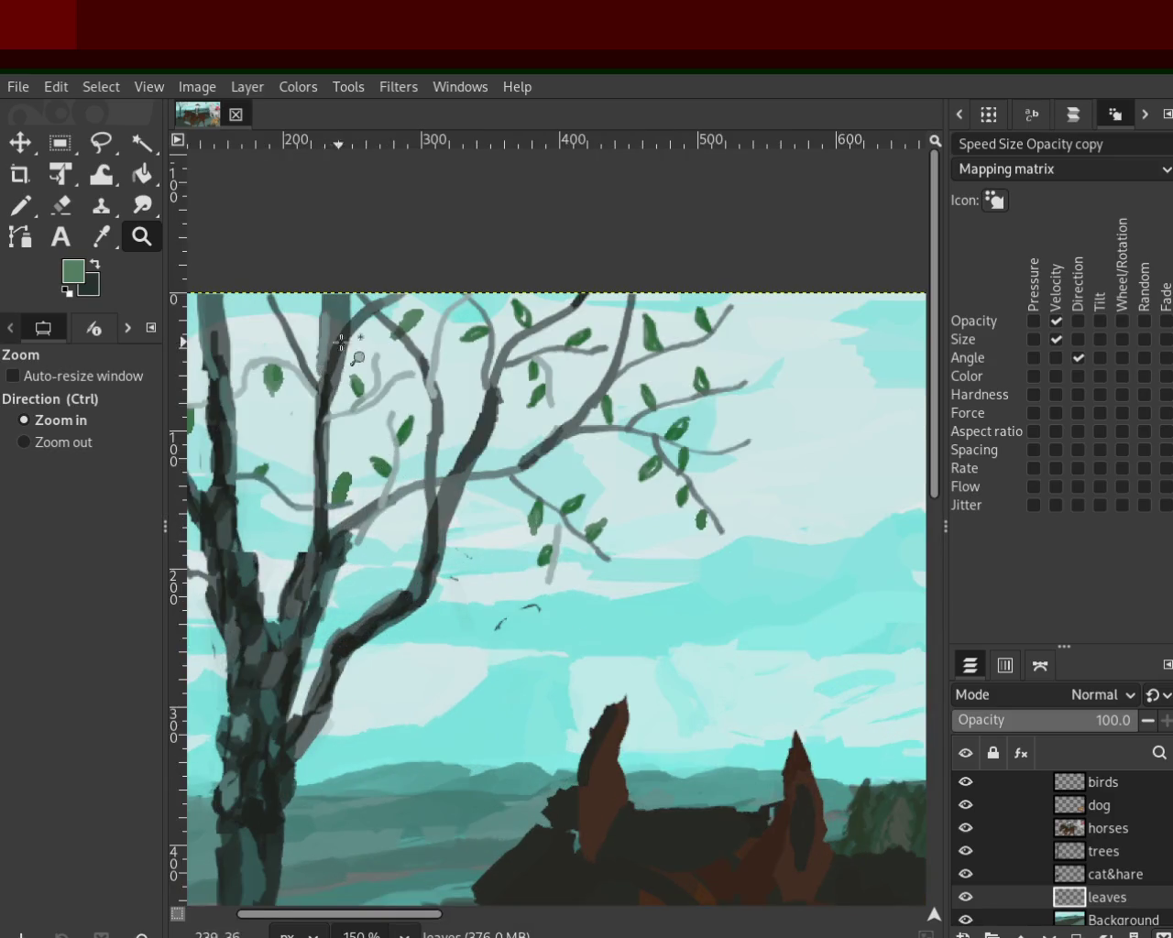
pyautogui.click(339, 344)
pyautogui.click(339, 344)
pyautogui.click(353, 339)
pyautogui.click(353, 339)
# Step: Paint two green leaves on the upper branches with the Pencil and re-pick the leaf green
pyautogui.click(20, 205)
pyautogui.moveTo(420, 408)
pyautogui.mouseDown()
pyautogui.moveTo(419, 320)
pyautogui.moveTo(423, 387)
pyautogui.moveTo(406, 330)
pyautogui.moveTo(417, 399)
pyautogui.mouseUp()
pyautogui.moveTo(486, 468)
pyautogui.mouseDown()
pyautogui.moveTo(522, 424)
pyautogui.moveTo(501, 411)
pyautogui.moveTo(509, 426)
pyautogui.moveTo(520, 394)
pyautogui.moveTo(502, 458)
pyautogui.mouseUp()
pyautogui.keyDown('ctrl'); pyautogui.click(530, 399); pyautogui.keyUp('ctrl')
pyautogui.keyDown('ctrl'); pyautogui.click(557, 275); pyautogui.keyUp('ctrl')
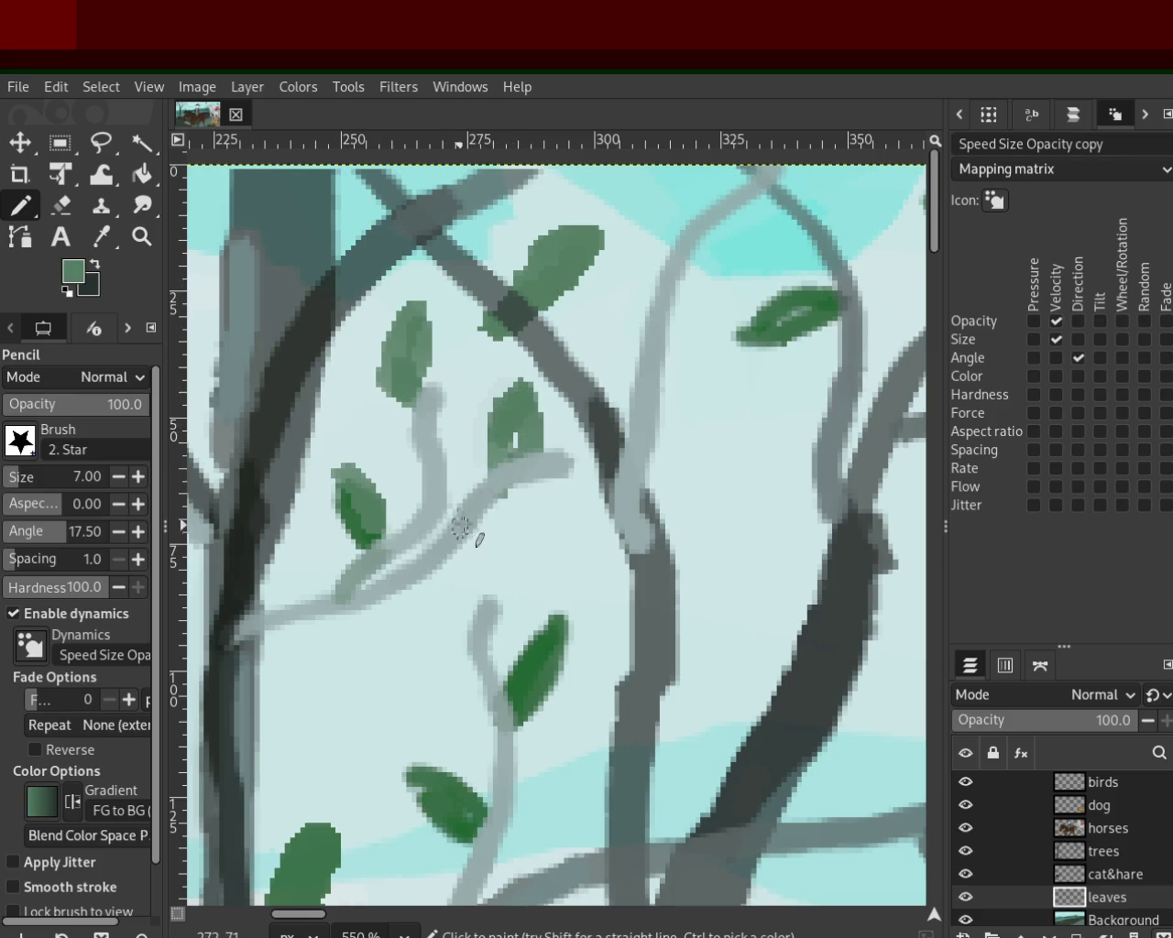
# Step: Try several larger leaf strokes near the middle branch, undoing each attempt
pyautogui.moveTo(513, 380); pyautogui.dragTo(507, 472)
pyautogui.hotkey('ctrl', 'z')
pyautogui.hotkey('ctrl', 'z')
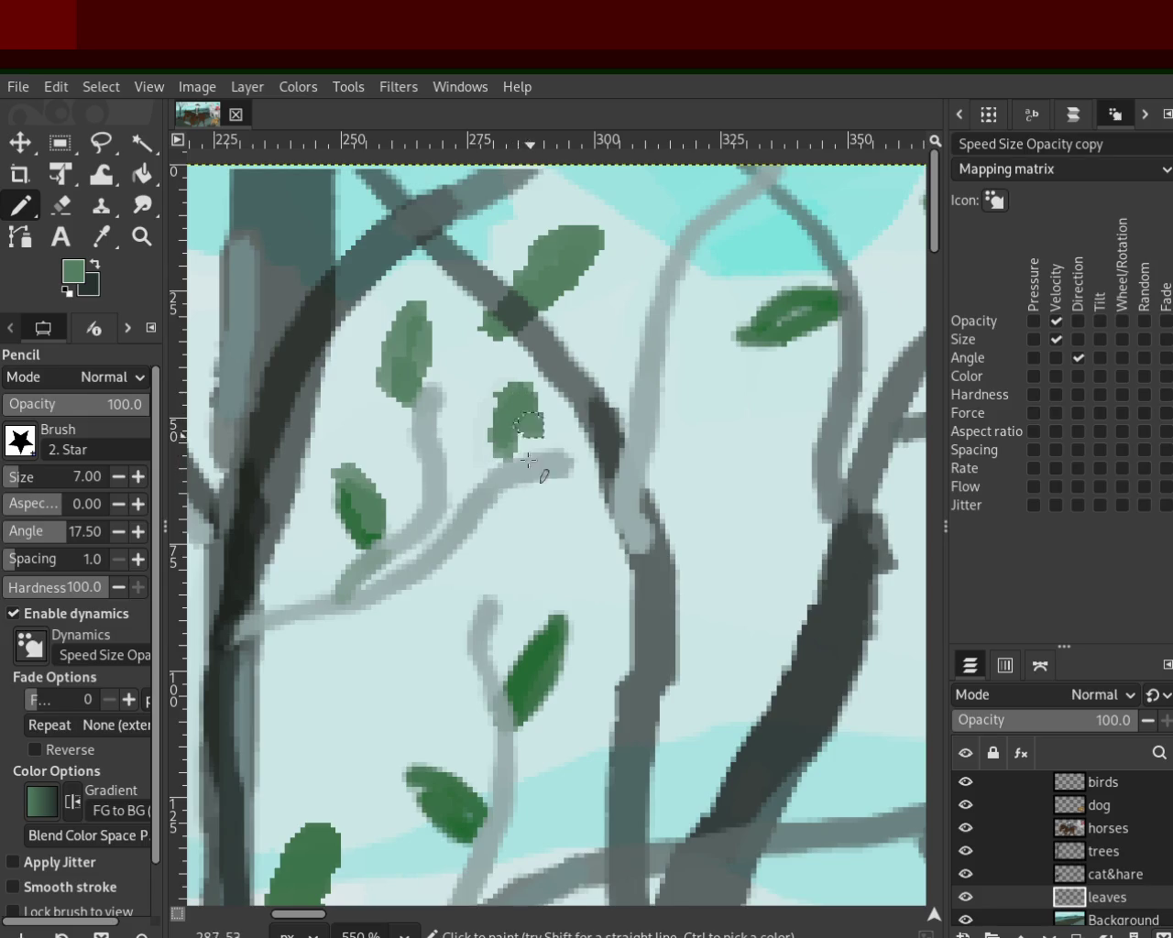
pyautogui.moveTo(495, 383)
pyautogui.mouseDown()
pyautogui.moveTo(507, 472)
pyautogui.moveTo(486, 481)
pyautogui.mouseUp()
pyautogui.hotkey('ctrl', 'z')
pyautogui.moveTo(536, 390); pyautogui.dragTo(486, 458)
pyautogui.hotkey('ctrl', 'z')
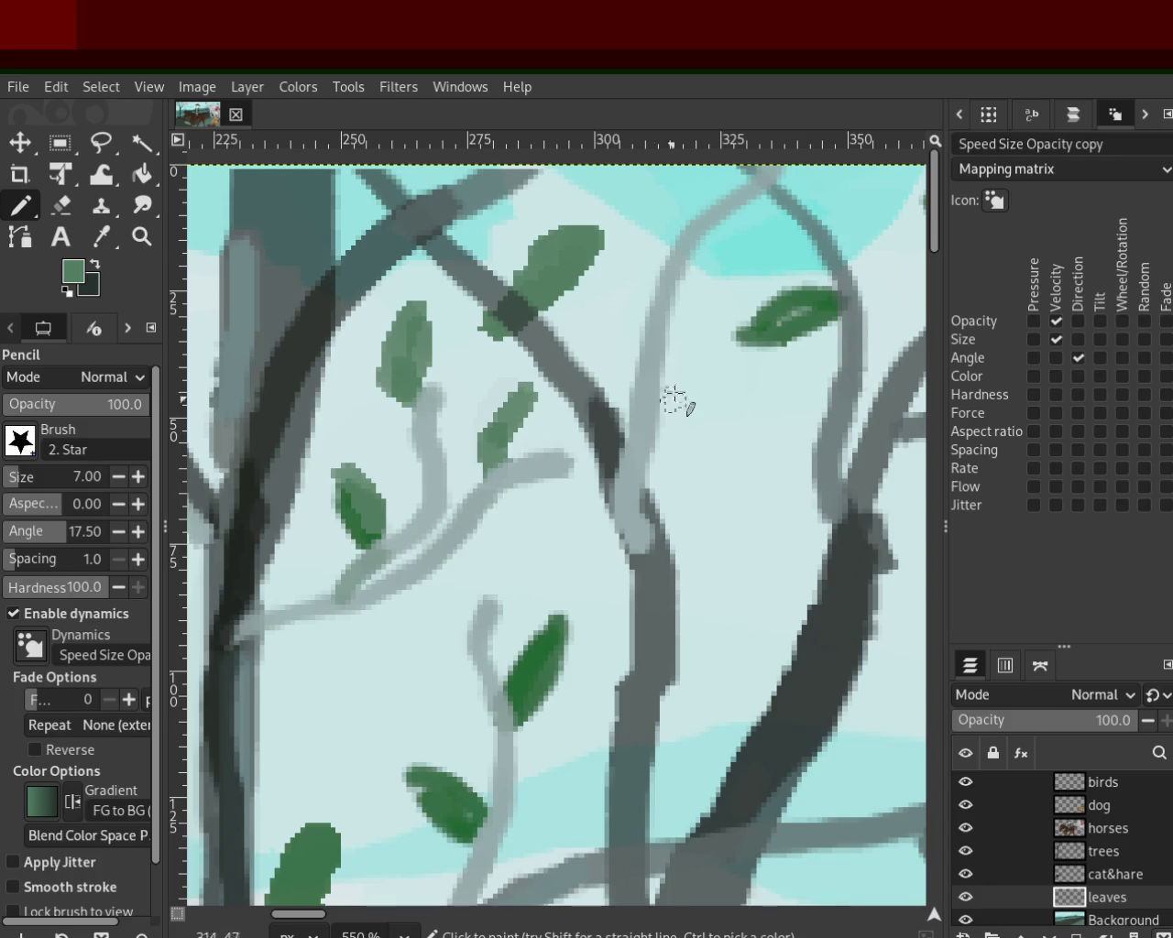
# Step: Paint a leaf on the right branch and another on the upper branch
pyautogui.moveTo(665, 394); pyautogui.dragTo(729, 335)
pyautogui.hotkey('ctrl', 'z')
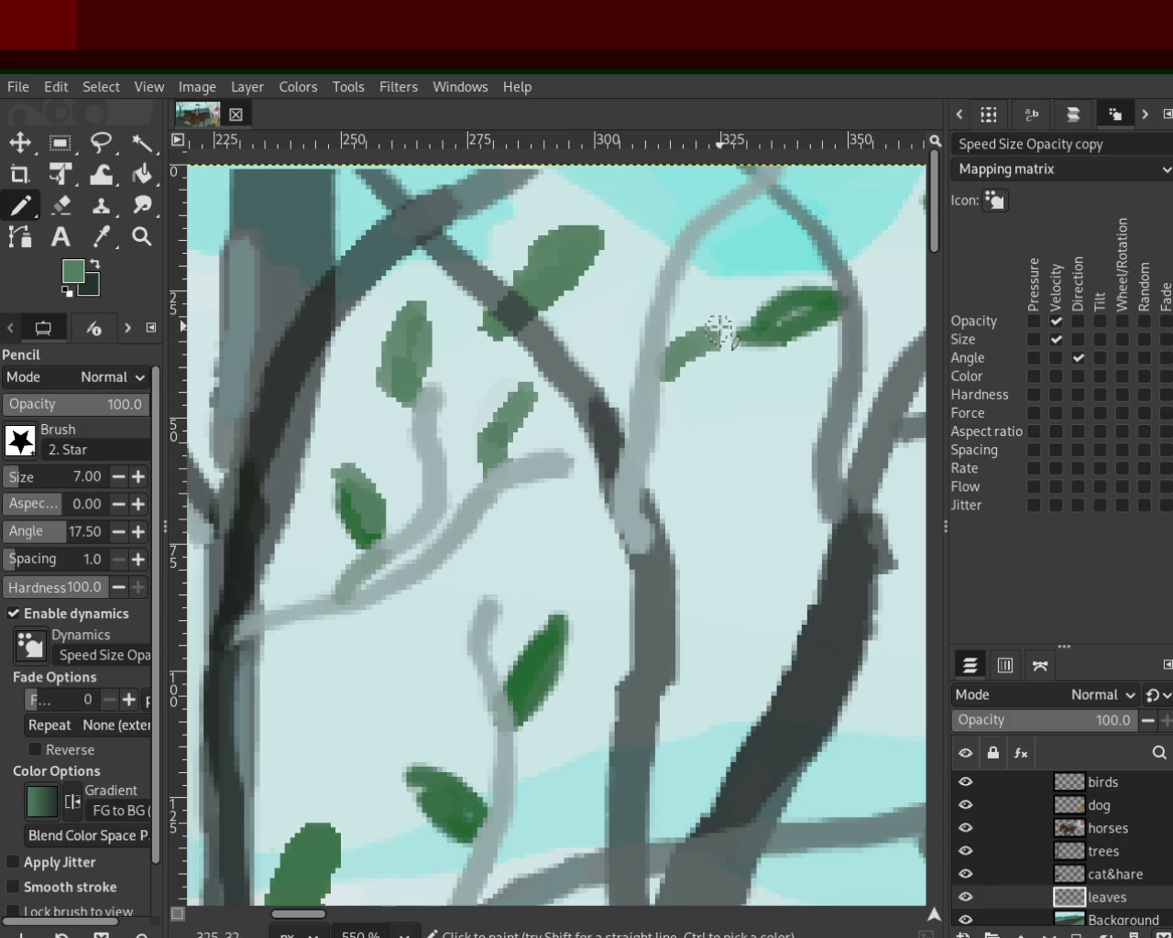
pyautogui.moveTo(664, 399); pyautogui.dragTo(730, 335)
pyautogui.moveTo(689, 174); pyautogui.dragTo(669, 240)
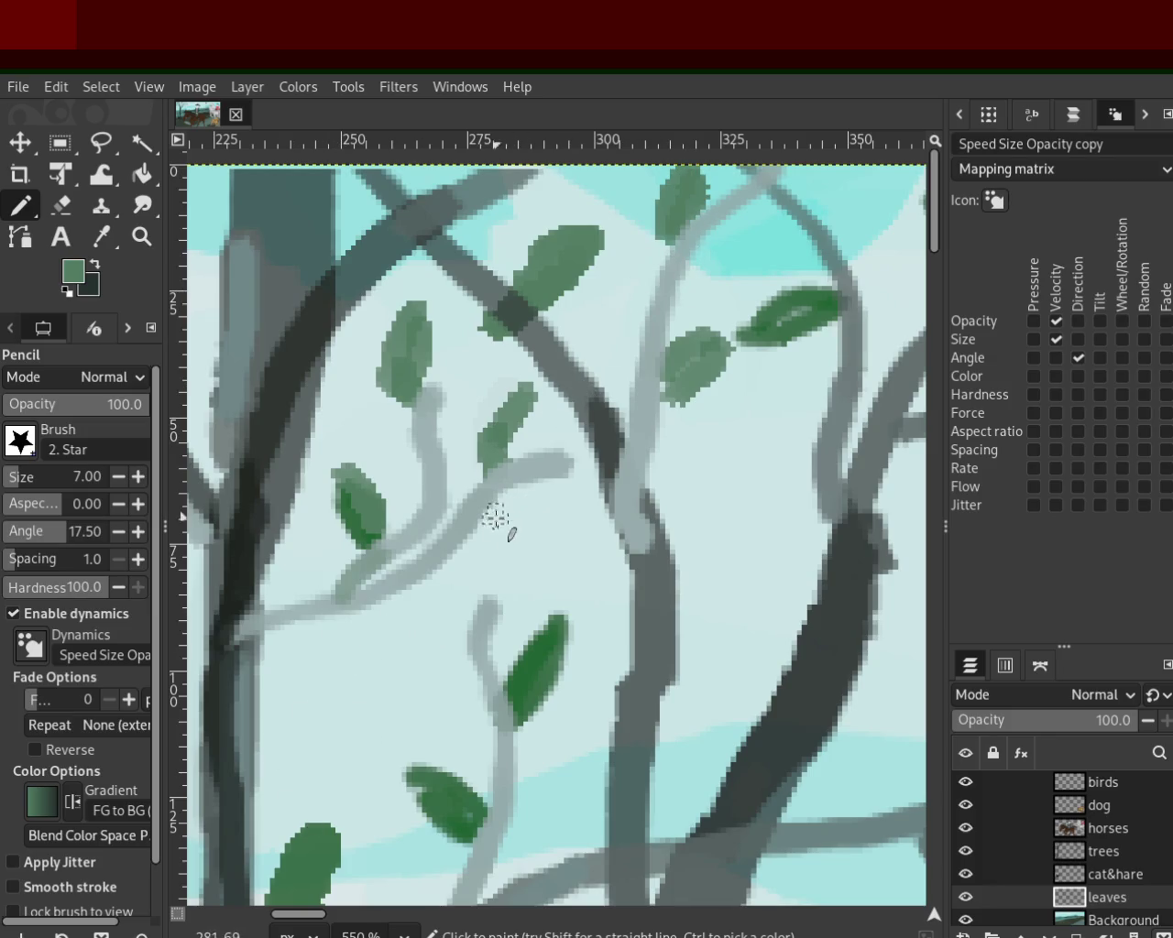
# Step: Try several leaf shapes on the lower branch, undoing each one
pyautogui.moveTo(501, 517); pyautogui.dragTo(564, 543)
pyautogui.hotkey('ctrl', 'z')
pyautogui.moveTo(486, 550); pyautogui.dragTo(564, 524)
pyautogui.hotkey('ctrl', 'z')
pyautogui.hotkey('ctrl', 'z')
pyautogui.hotkey('ctrl', 'z')
pyautogui.moveTo(489, 499)
pyautogui.mouseDown()
pyautogui.moveTo(504, 506)
pyautogui.moveTo(500, 549)
pyautogui.moveTo(491, 502)
pyautogui.moveTo(500, 586)
pyautogui.mouseUp()
pyautogui.hotkey('ctrl', 'z')
pyautogui.hotkey('ctrl', 'z')
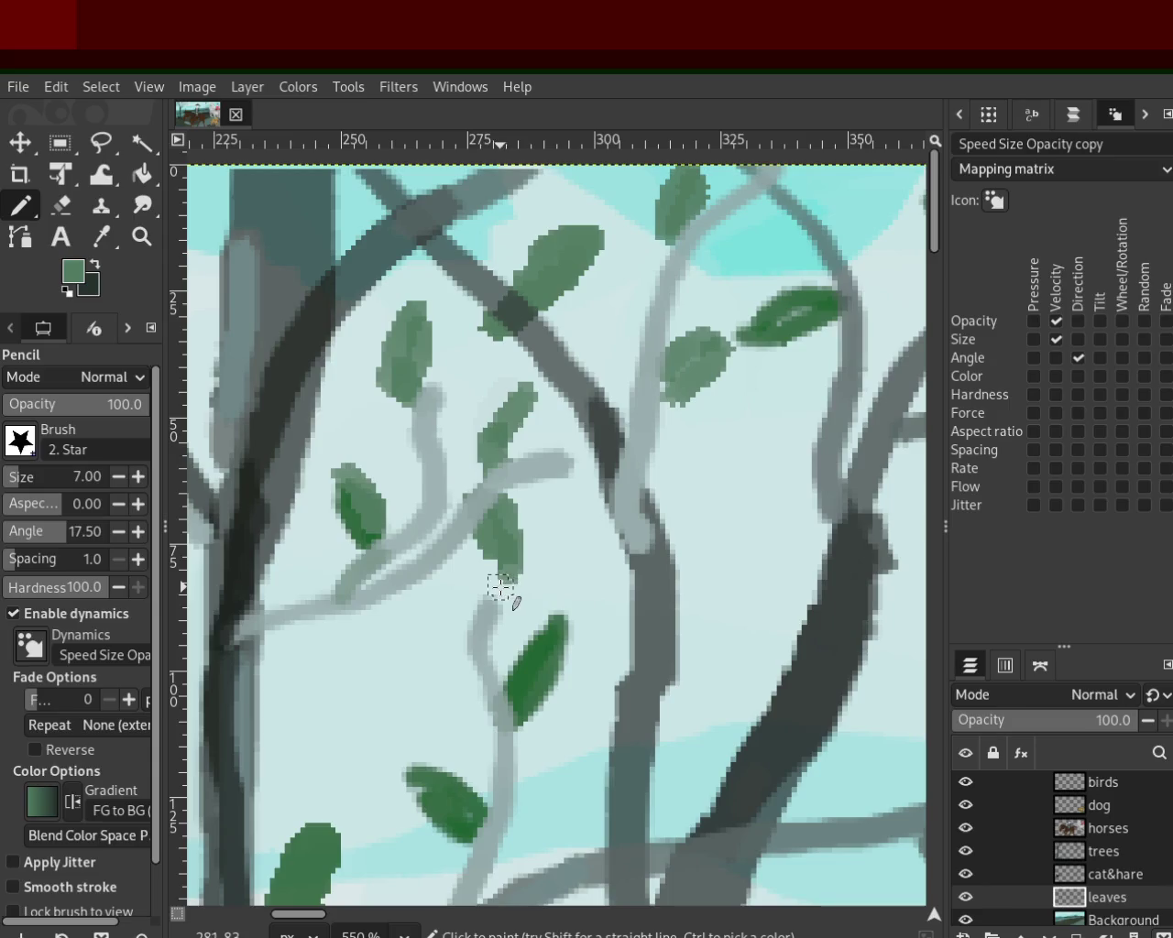
# Step: Zoom out to show the whole tree
pyautogui.press('z')
pyautogui.keyDown('ctrl'); pyautogui.click(458, 522); pyautogui.keyUp('ctrl')
pyautogui.keyDown('ctrl'); pyautogui.click(514, 509); pyautogui.keyUp('ctrl')
pyautogui.keyDown('ctrl'); pyautogui.click(559, 495); pyautogui.keyUp('ctrl')
pyautogui.keyDown('ctrl'); pyautogui.click(559, 495); pyautogui.keyUp('ctrl')
pyautogui.keyDown('ctrl'); pyautogui.click(532, 508); pyautogui.keyUp('ctrl')
pyautogui.click(509, 518)
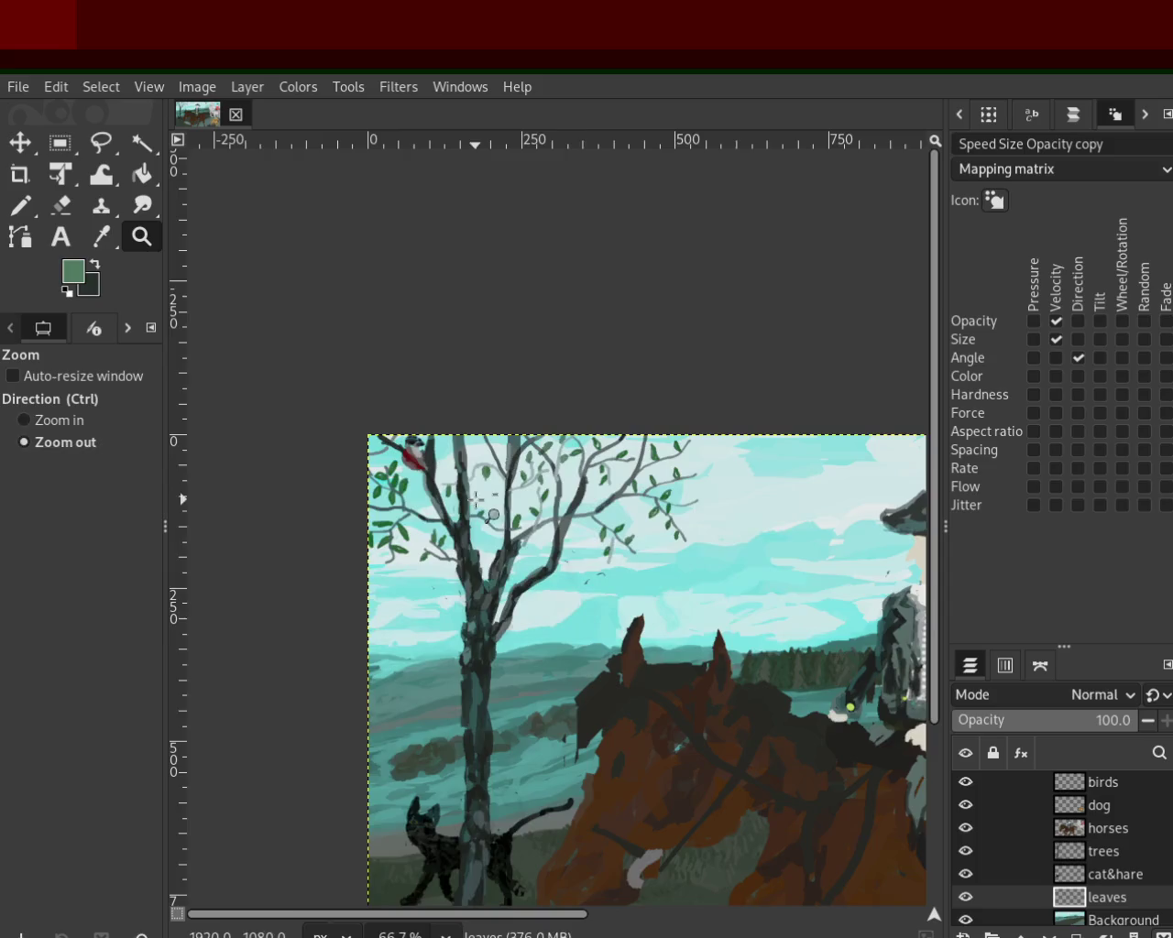
pyautogui.click(495, 527)
pyautogui.keyDown('ctrl'); pyautogui.click(494, 528); pyautogui.keyUp('ctrl')
pyautogui.keyDown('ctrl'); pyautogui.click(491, 527); pyautogui.keyUp('ctrl')
pyautogui.click(550, 605)
pyautogui.keyDown('ctrl'); pyautogui.click(459, 532); pyautogui.keyUp('ctrl')
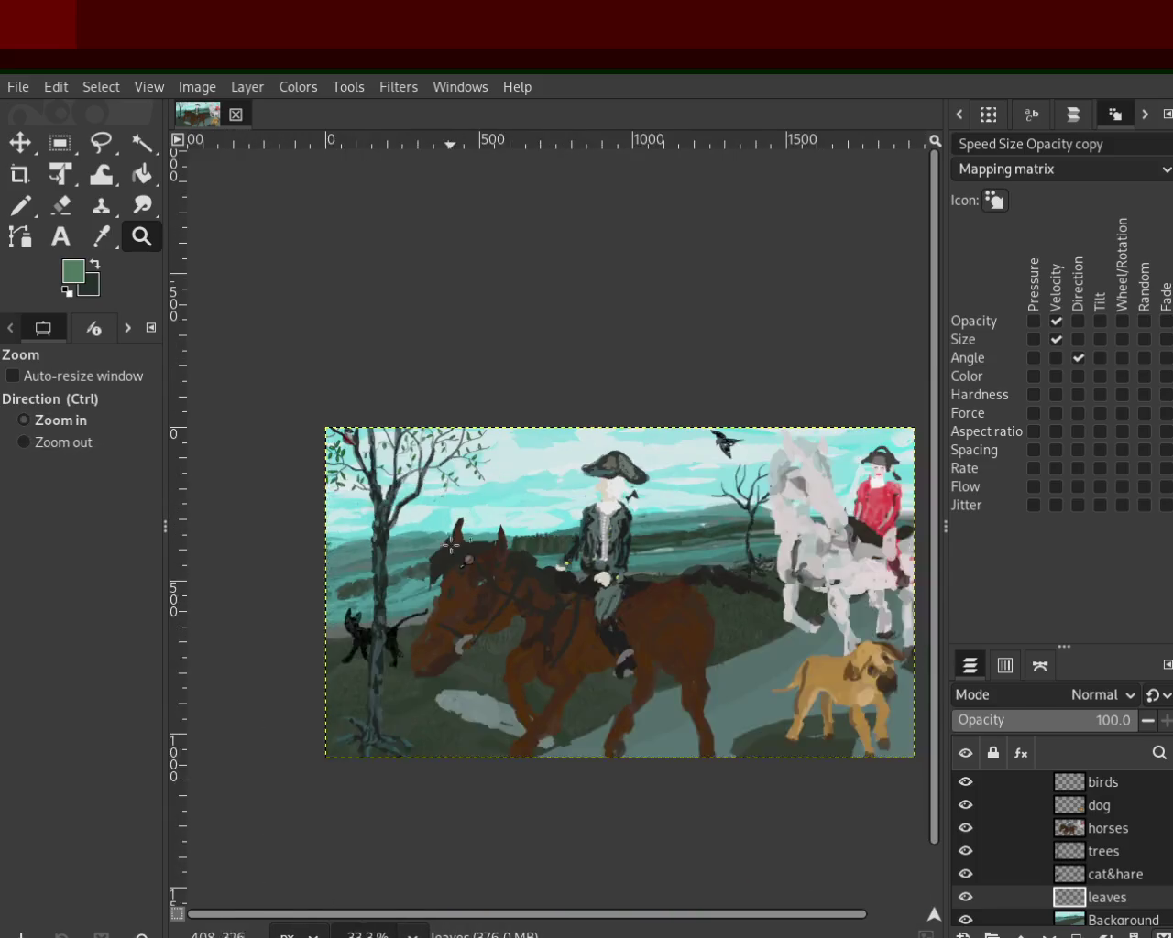
pyautogui.click(410, 484)
pyautogui.keyDown('ctrl'); pyautogui.click(410, 484); pyautogui.keyUp('ctrl')
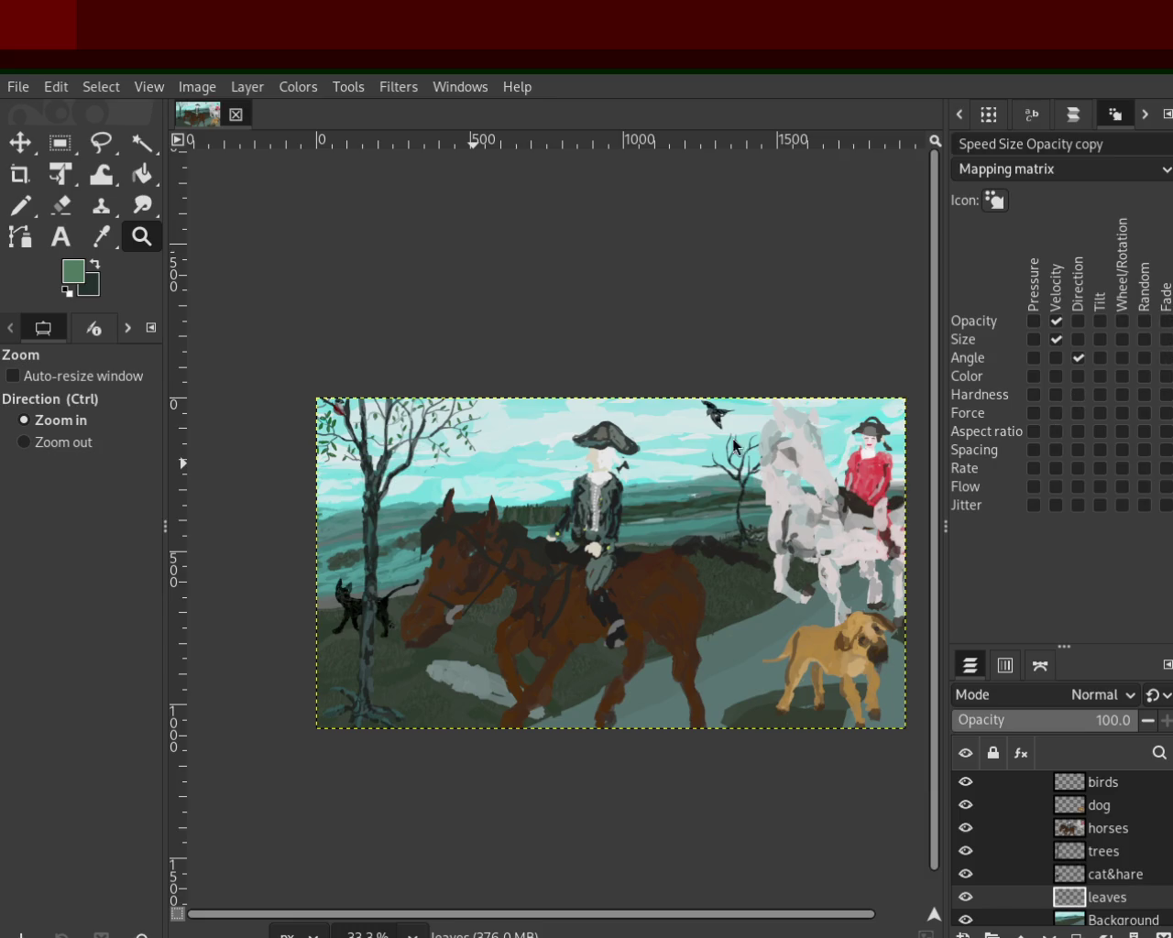
pyautogui.keyDown('ctrl'); pyautogui.scroll(-1, 408, 389); pyautogui.keyUp('ctrl')
pyautogui.keyDown('ctrl'); pyautogui.scroll(2, 422, 403); pyautogui.keyUp('ctrl')
pyautogui.keyDown('ctrl'); pyautogui.scroll(3, 449, 431); pyautogui.keyUp('ctrl')
pyautogui.keyDown('ctrl'); pyautogui.scroll(2, 471, 453); pyautogui.keyUp('ctrl')
pyautogui.keyDown('ctrl'); pyautogui.scroll(-1, 471, 453); pyautogui.keyUp('ctrl')
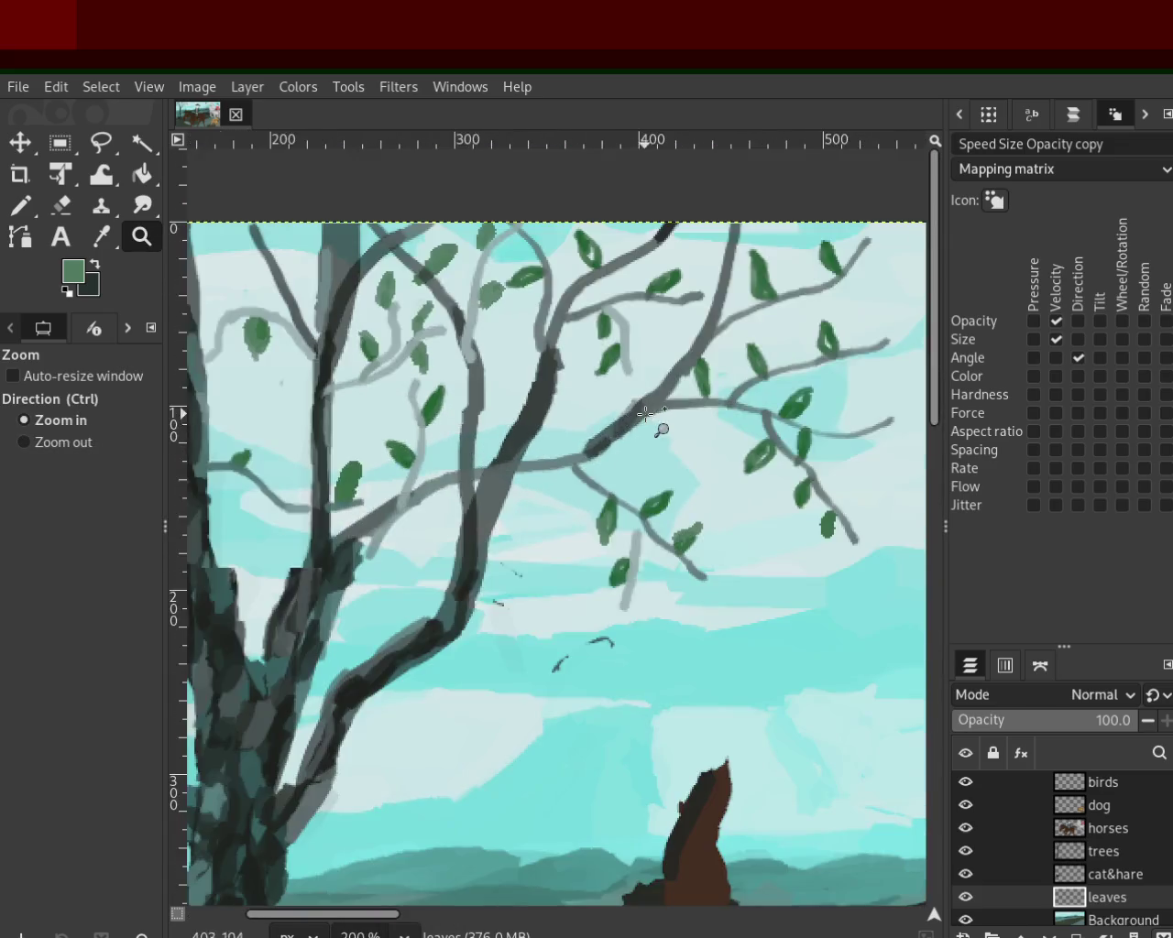
pyautogui.keyDown('ctrl'); pyautogui.scroll(2, 471, 453); pyautogui.keyUp('ctrl')
pyautogui.press('n')
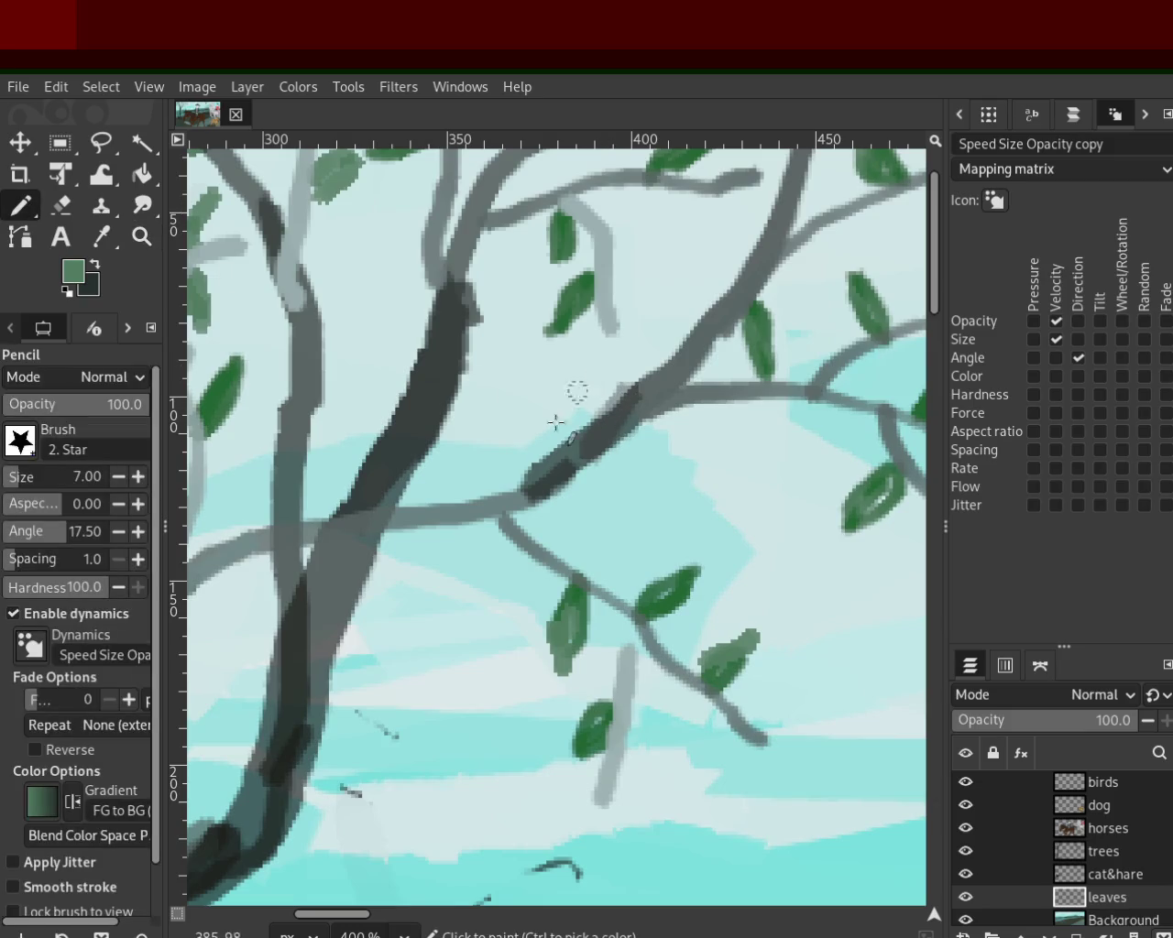
# Step: Paint new green leaves on the middle branch, higher up, and near the top
pyautogui.moveTo(555, 423); pyautogui.dragTo(582, 390)
pyautogui.moveTo(561, 453)
pyautogui.mouseDown()
pyautogui.moveTo(591, 394)
pyautogui.moveTo(579, 396)
pyautogui.mouseUp()
pyautogui.moveTo(655, 291)
pyautogui.mouseDown()
pyautogui.moveTo(619, 237)
pyautogui.moveTo(656, 295)
pyautogui.mouseUp()
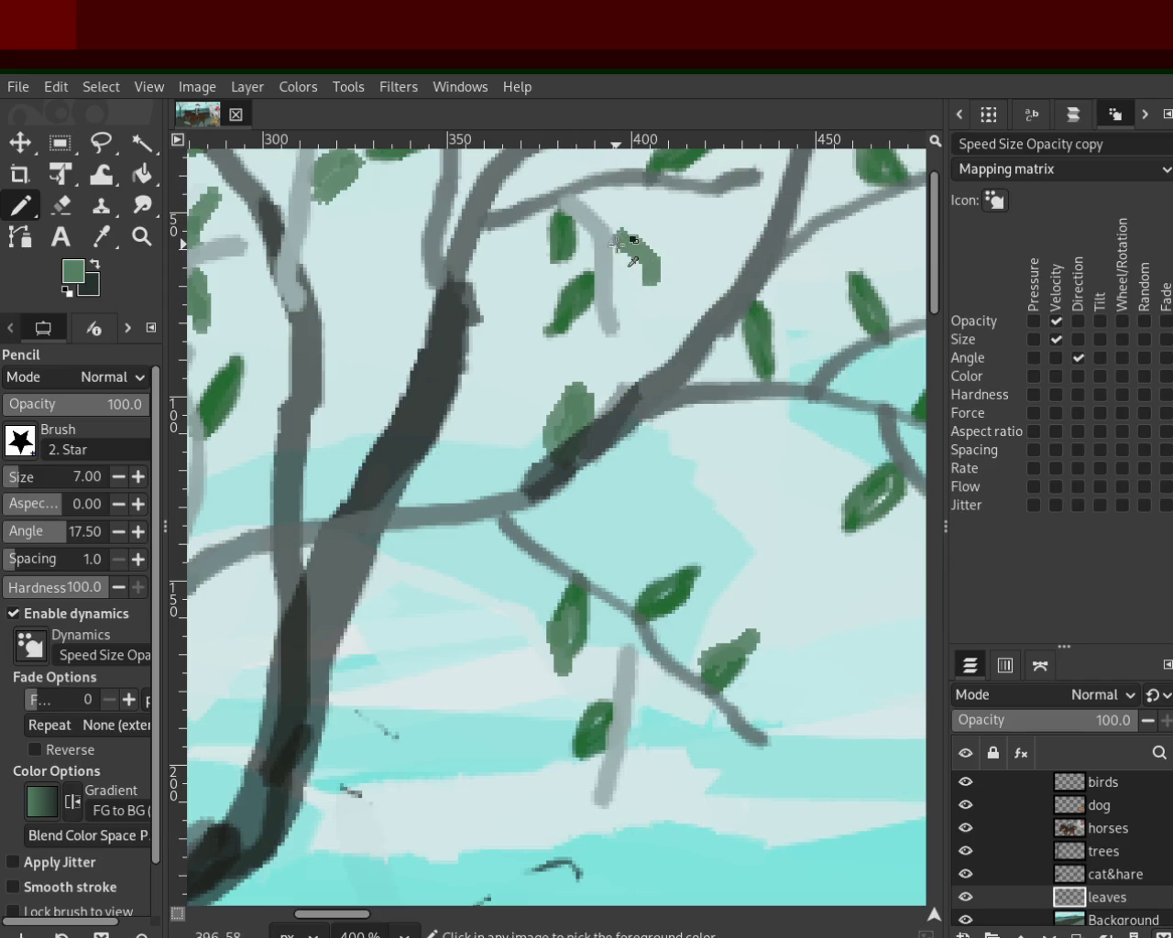
pyautogui.moveTo(641, 284); pyautogui.dragTo(632, 252)
pyautogui.moveTo(555, 188)
pyautogui.mouseDown()
pyautogui.moveTo(594, 154)
pyautogui.moveTo(549, 194)
pyautogui.mouseUp()
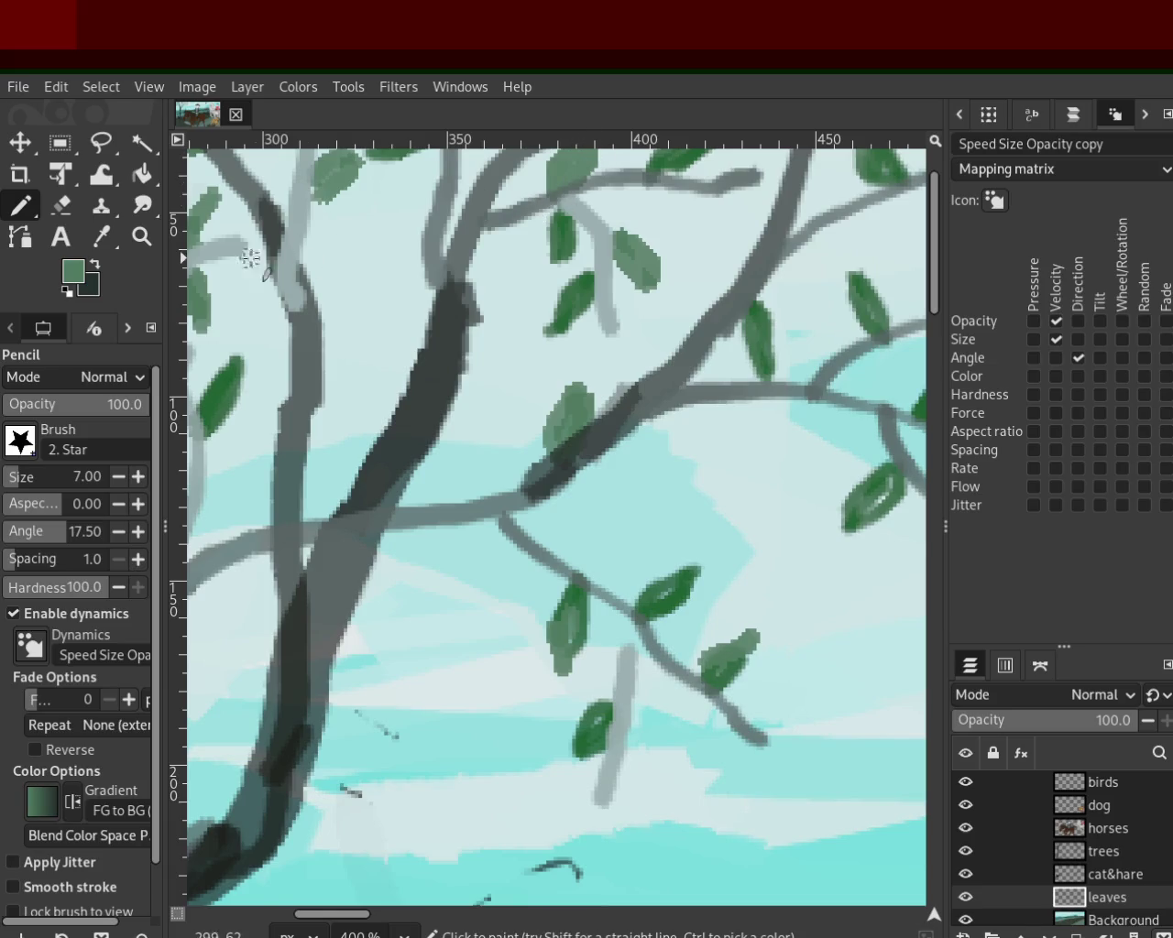
# Step: Scroll the zoomed view to inspect the tree crown
pyautogui.press('z')
pyautogui.scroll(-10, 565, 466)
pyautogui.scroll(2, 561, 469)
pyautogui.scroll(3, 541, 458)
pyautogui.scroll(2, 467, 404)
pyautogui.scroll(1, 495, 413)
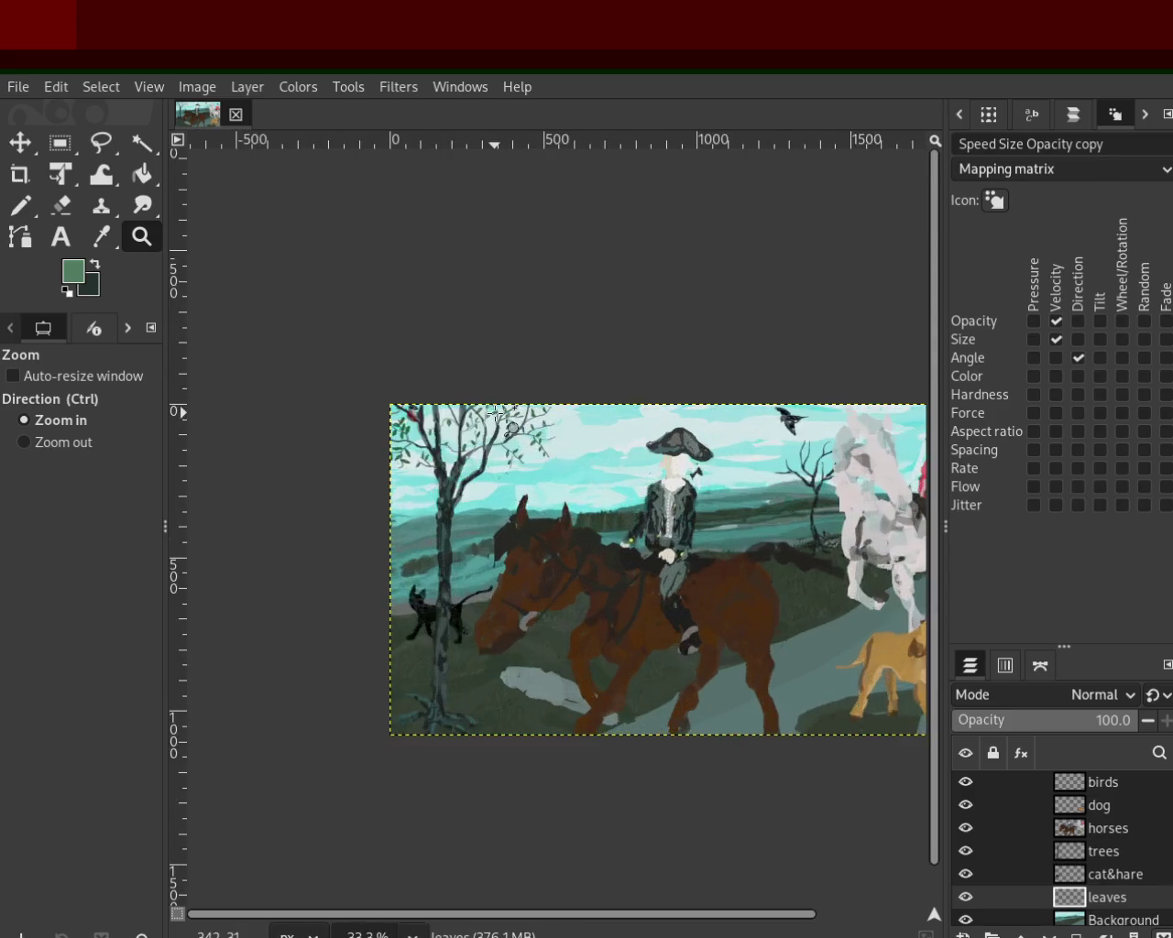
pyautogui.scroll(3, 510, 427)
pyautogui.scroll(2, 511, 427)
pyautogui.scroll(2, 510, 427)
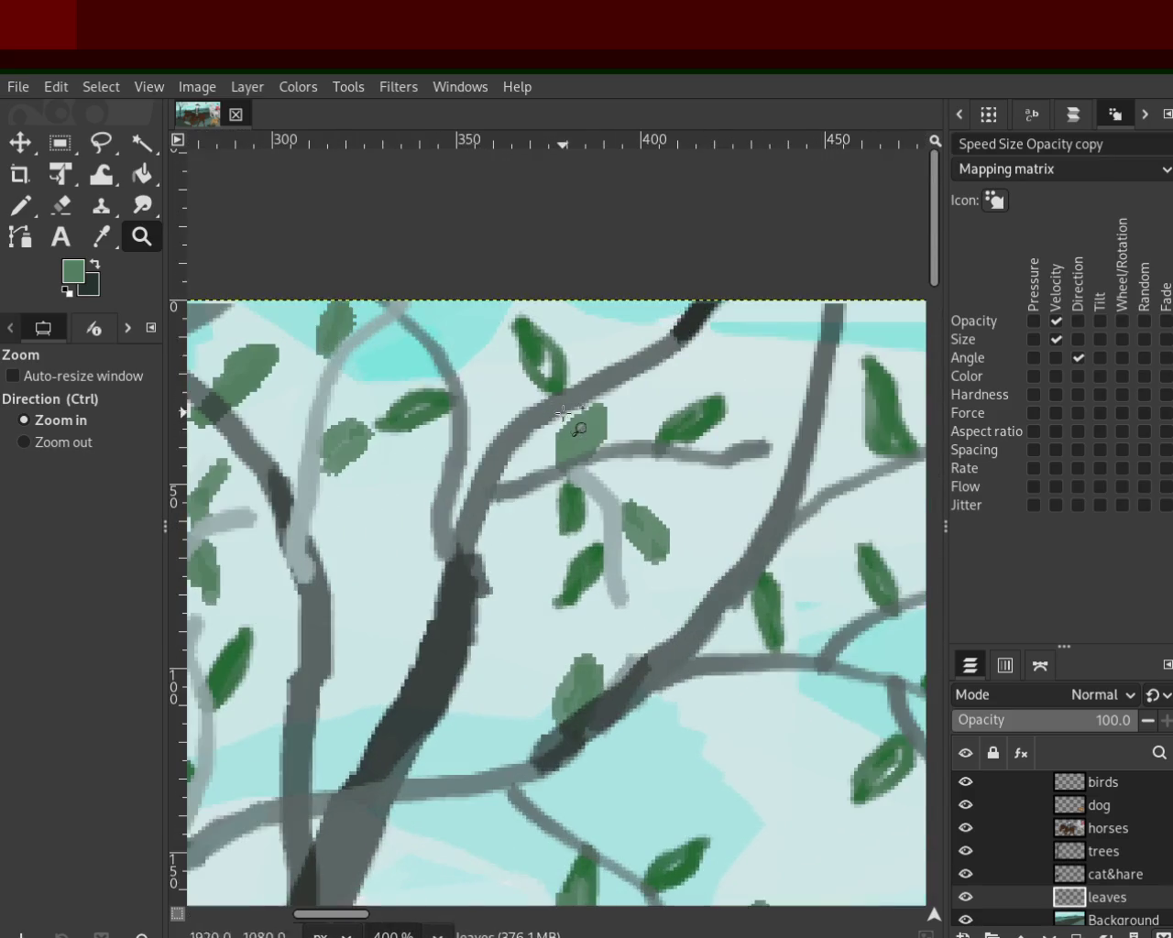
# Step: Pick a darker leaf green from the painting and repaint two pale leaves with it
pyautogui.click(22, 207)
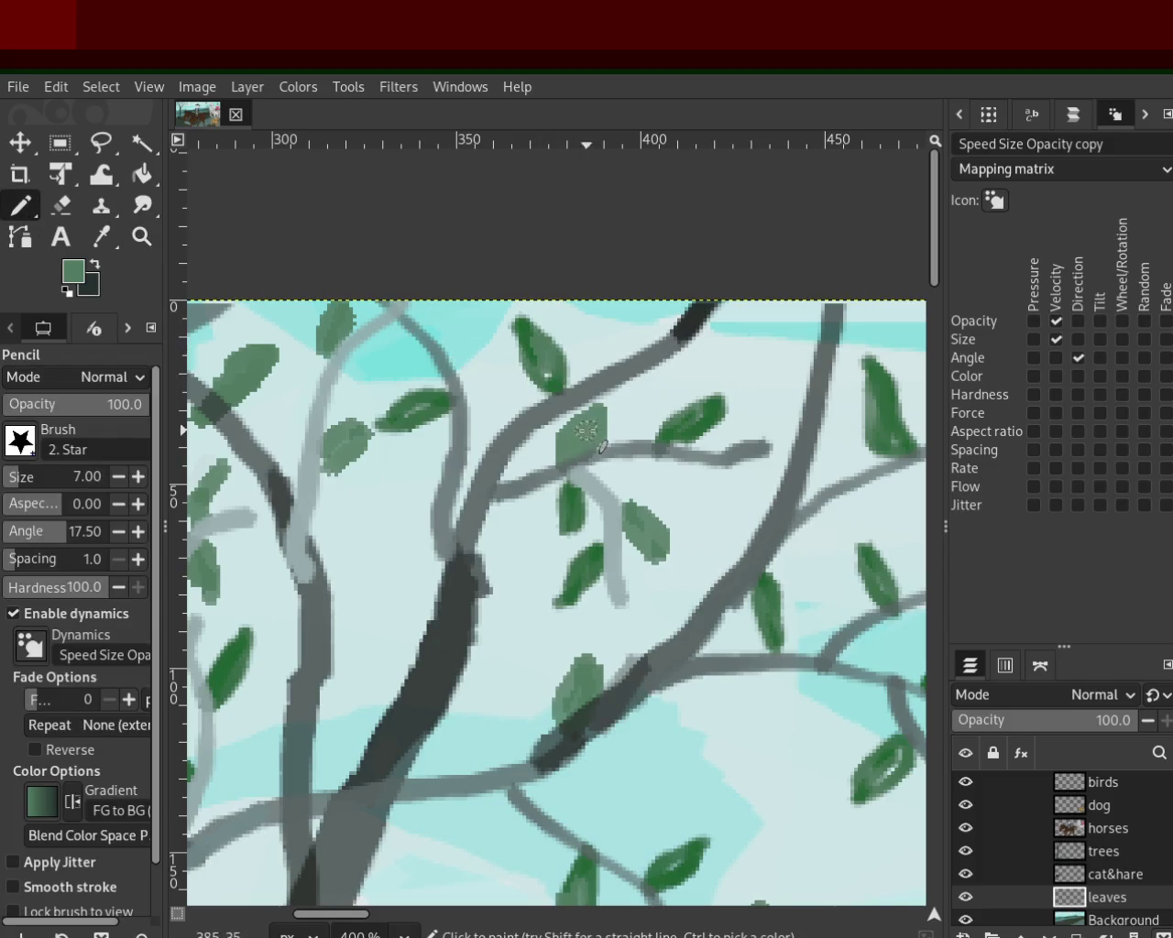
pyautogui.keyDown('ctrl'); pyautogui.click(688, 426); pyautogui.keyUp('ctrl')
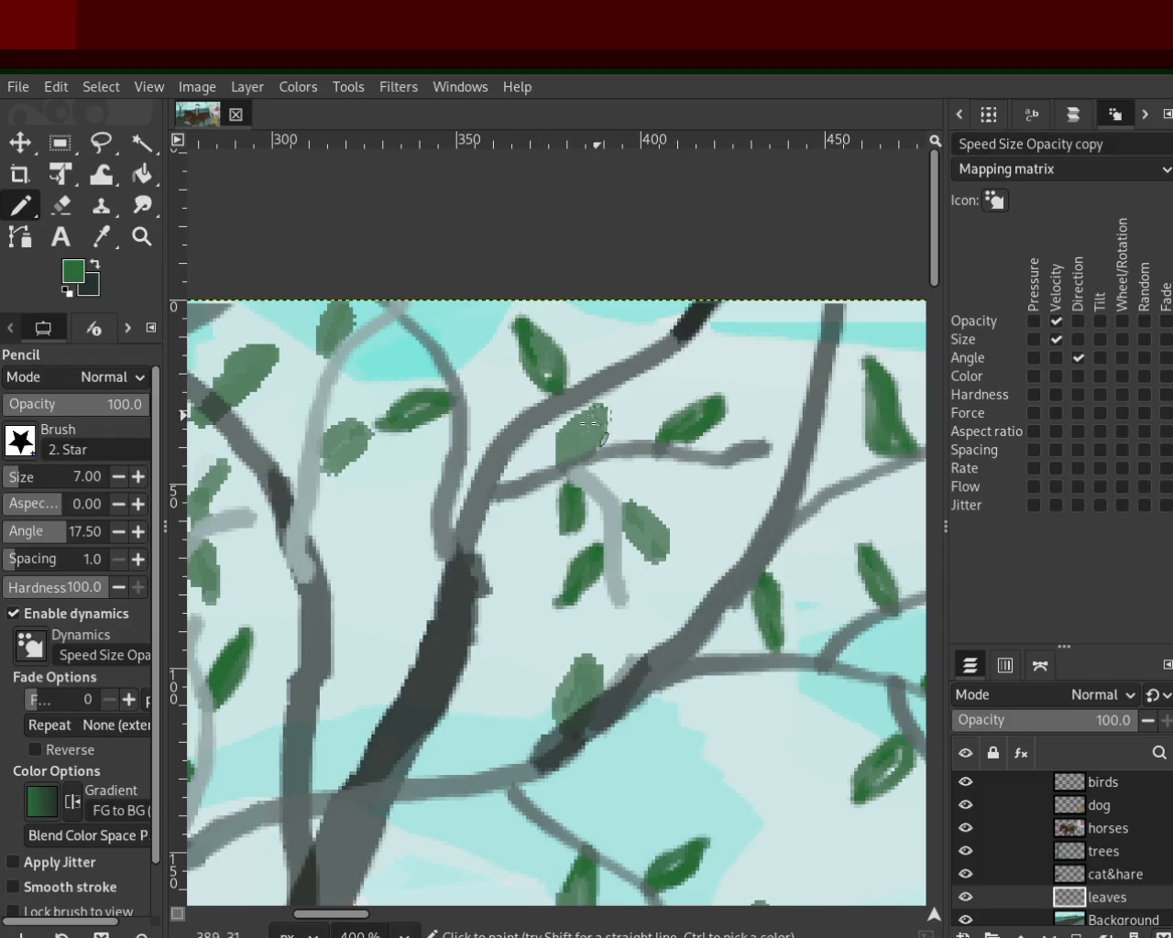
pyautogui.moveTo(593, 422); pyautogui.dragTo(576, 451)
pyautogui.moveTo(367, 424)
pyautogui.mouseDown()
pyautogui.moveTo(332, 462)
pyautogui.moveTo(348, 463)
pyautogui.moveTo(311, 470)
pyautogui.mouseUp()
# Step: Retry darkening the pale left leaves several times, undoing each unsatisfying stroke
pyautogui.hotkey('ctrl', 'z')
pyautogui.hotkey('ctrl', 'z')
pyautogui.moveTo(271, 347); pyautogui.dragTo(225, 396)
pyautogui.hotkey('ctrl', 'z')
pyautogui.hotkey('ctrl', 'z')
pyautogui.moveTo(362, 408); pyautogui.dragTo(295, 471)
pyautogui.hotkey('ctrl', 'z')
pyautogui.moveTo(364, 424)
pyautogui.mouseDown()
pyautogui.moveTo(307, 472)
pyautogui.moveTo(299, 459)
pyautogui.mouseUp()
pyautogui.hotkey('ctrl', 'z')
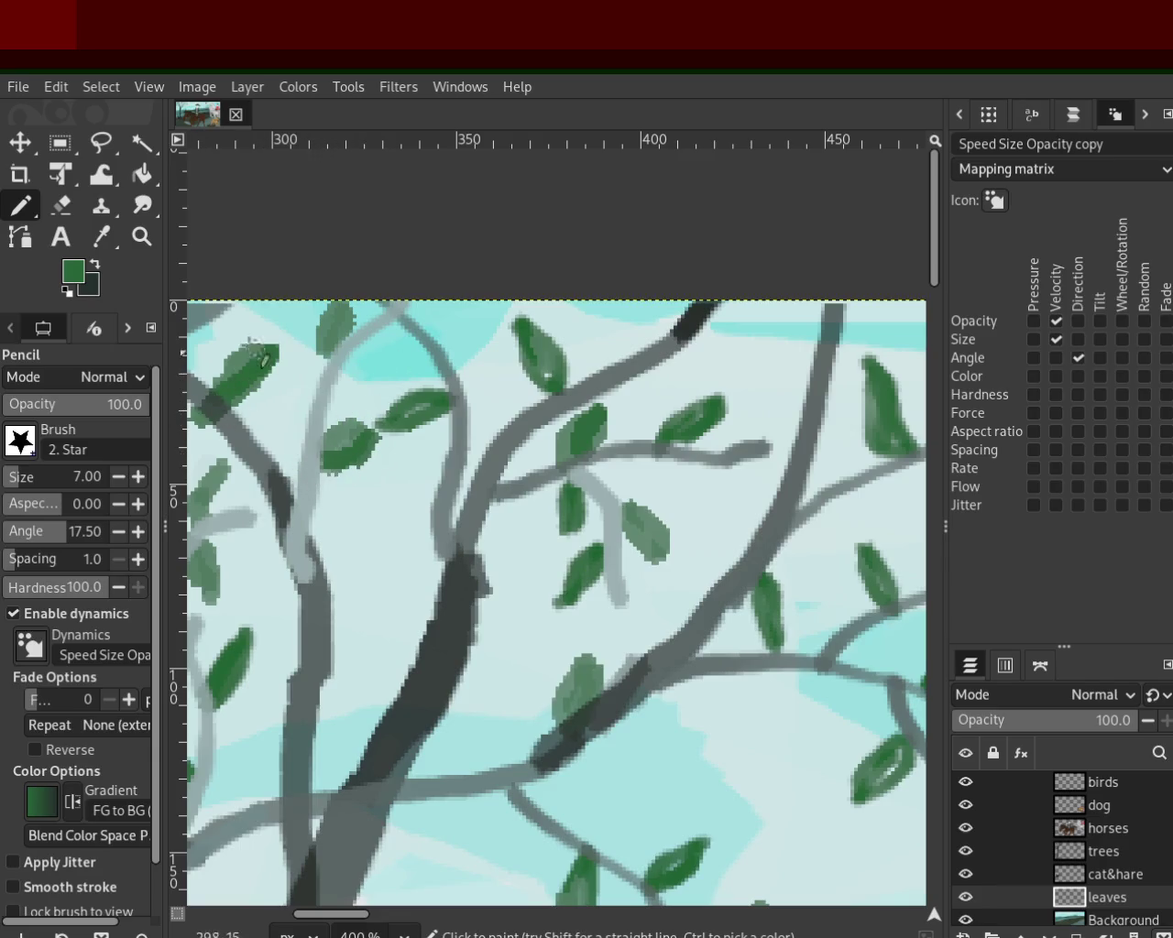
pyautogui.click(141, 237)
# Step: Zoom far out on the painting, then back in on the tree top
pyautogui.click(635, 455)
pyautogui.click(635, 456)
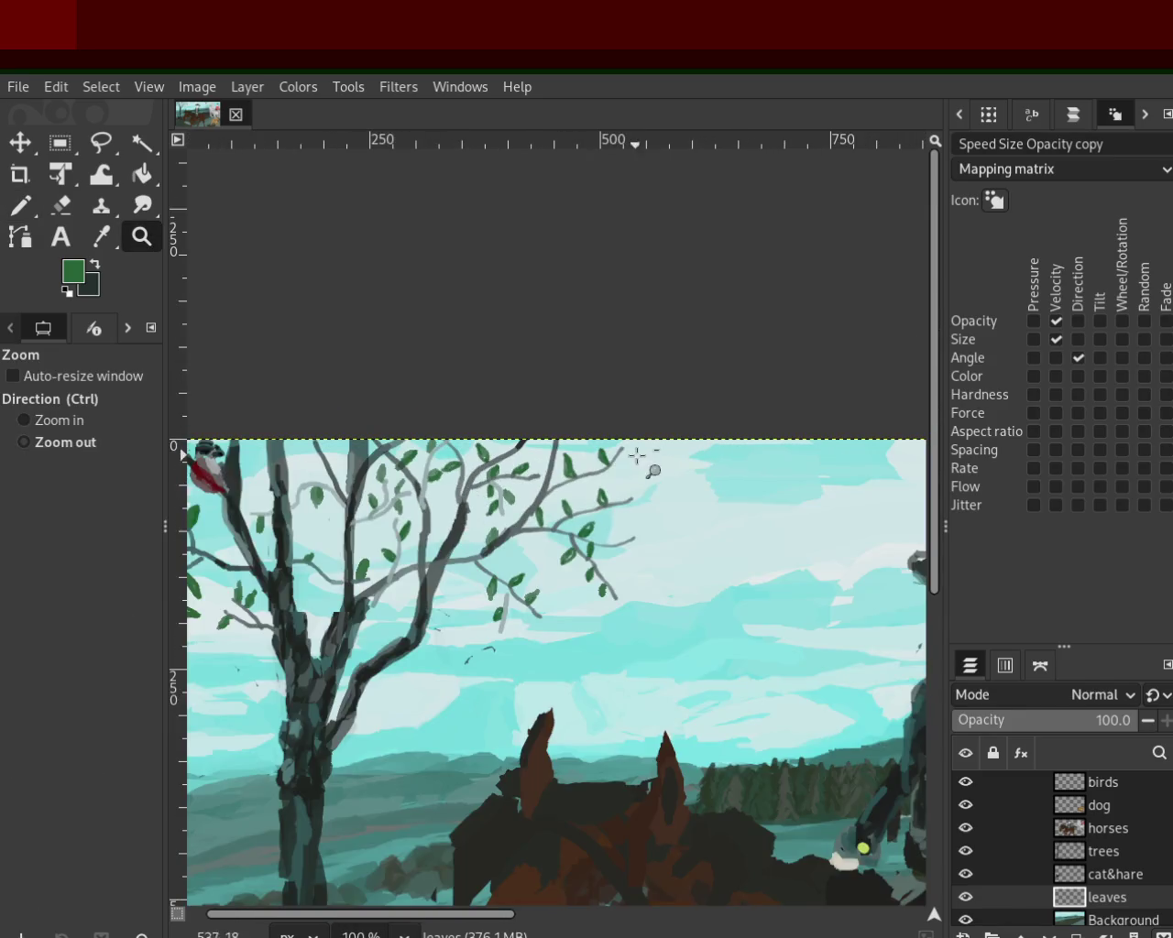
pyautogui.keyDown('ctrl'); pyautogui.click(635, 455); pyautogui.keyUp('ctrl')
pyautogui.click(650, 454)
pyautogui.click(652, 467)
pyautogui.click(649, 493)
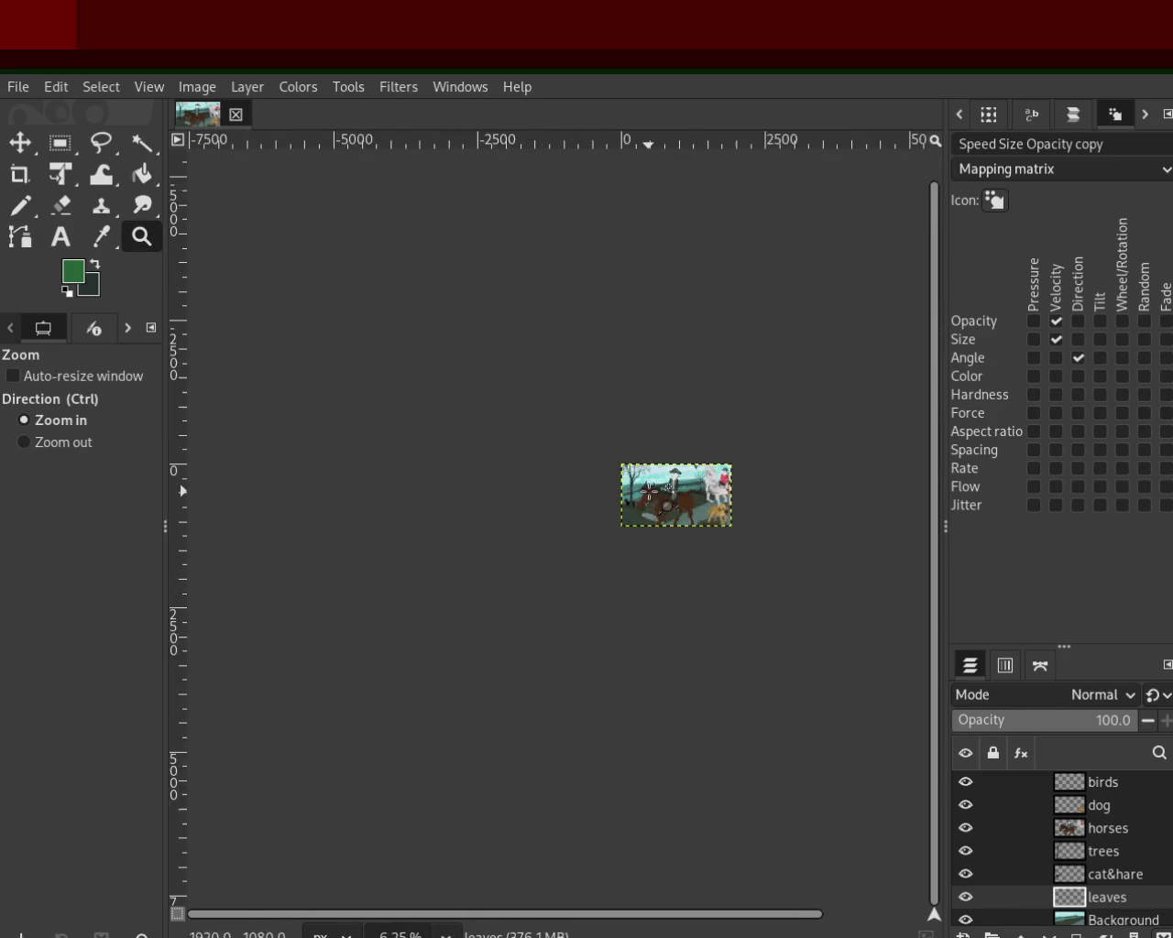
pyautogui.click(649, 493)
pyautogui.click(550, 486)
pyautogui.keyDown('ctrl'); pyautogui.click(426, 477); pyautogui.keyUp('ctrl')
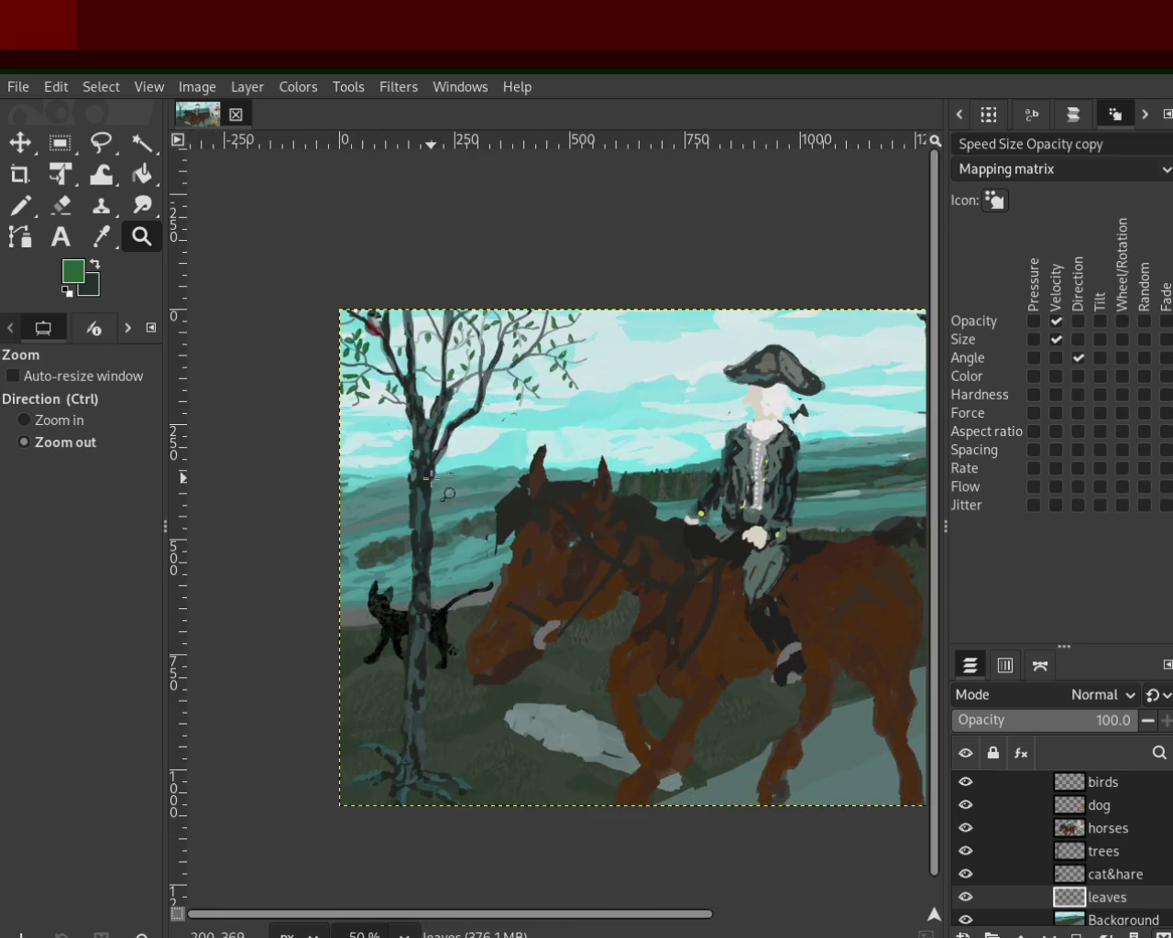
pyautogui.click(431, 367)
pyautogui.click(440, 381)
pyautogui.click(443, 387)
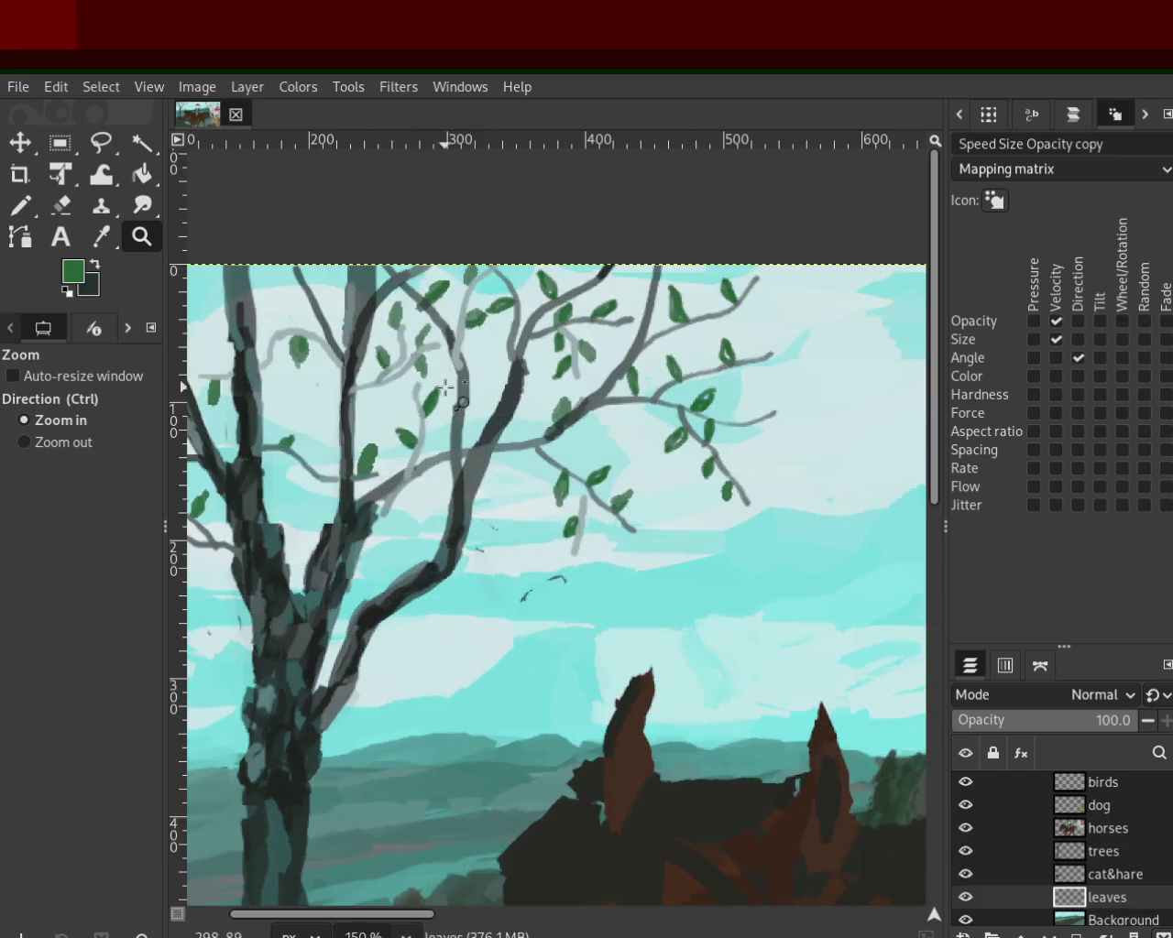
# Step: Zoom out to the whole composition, then enlarge the painting to fill the view
pyautogui.keyDown('ctrl'); pyautogui.click(444, 388); pyautogui.keyUp('ctrl')
pyautogui.keyDown('ctrl'); pyautogui.click(436, 404); pyautogui.keyUp('ctrl')
pyautogui.keyDown('ctrl'); pyautogui.click(417, 445); pyautogui.keyUp('ctrl')
pyautogui.keyDown('ctrl'); pyautogui.click(394, 492); pyautogui.keyUp('ctrl')
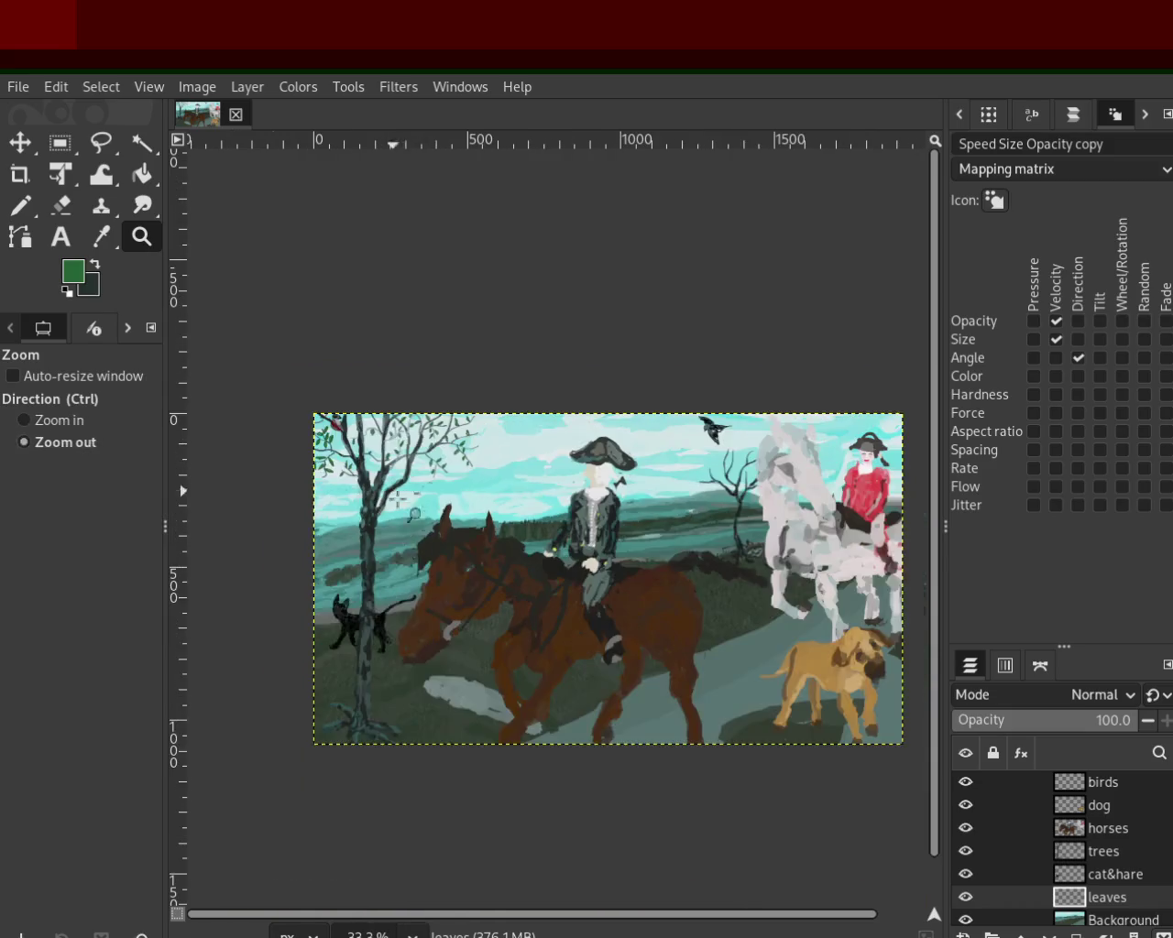
pyautogui.click(423, 433)
pyautogui.moveTo(403, 514); pyautogui.dragTo(414, 526)
pyautogui.keyDown('ctrl'); pyautogui.click(286, 478); pyautogui.keyUp('ctrl')
pyautogui.click(232, 482)
pyautogui.click(253, 483)
pyautogui.click(286, 476)
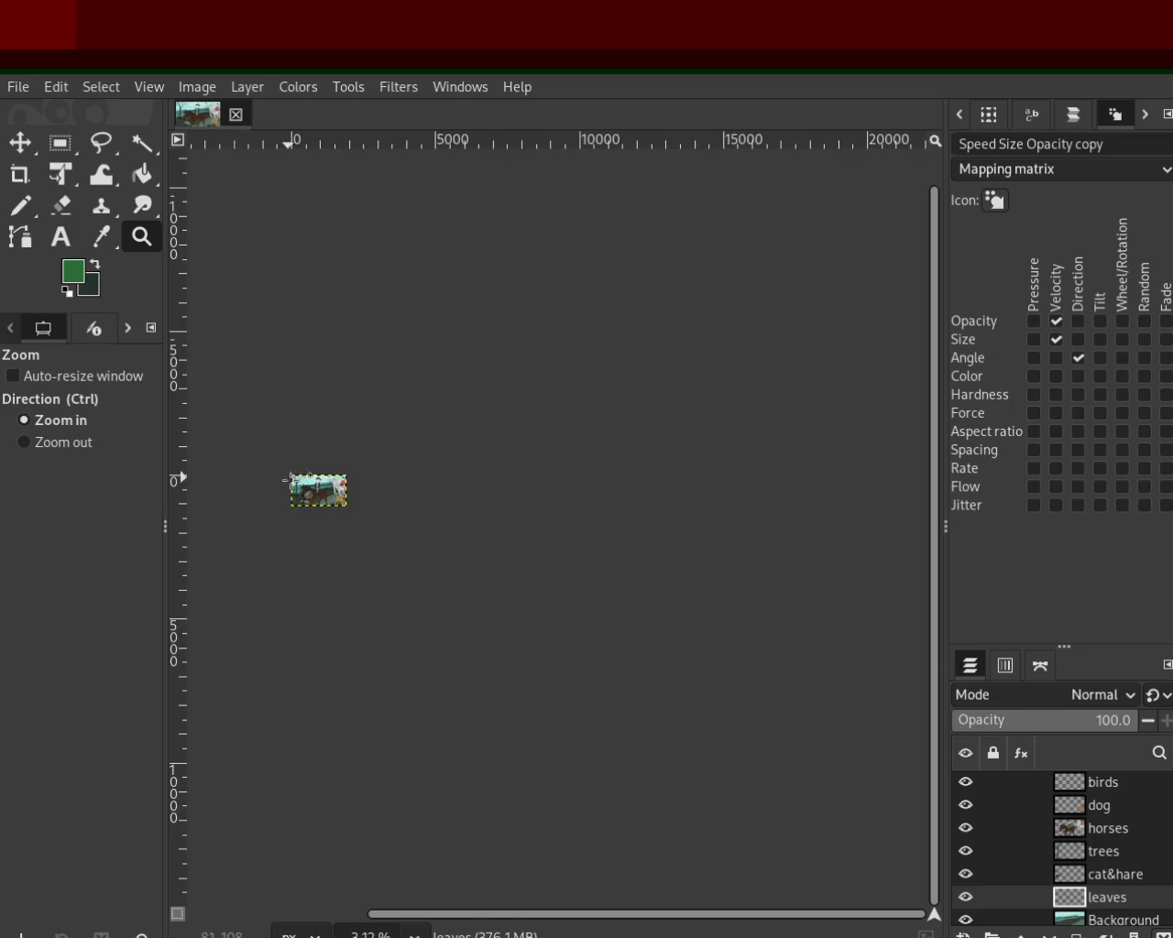
pyautogui.click(300, 492)
pyautogui.click(299, 492)
pyautogui.click(300, 496)
pyautogui.click(301, 496)
pyautogui.keyDown('ctrl'); pyautogui.click(360, 530); pyautogui.keyUp('ctrl')
pyautogui.click(292, 440)
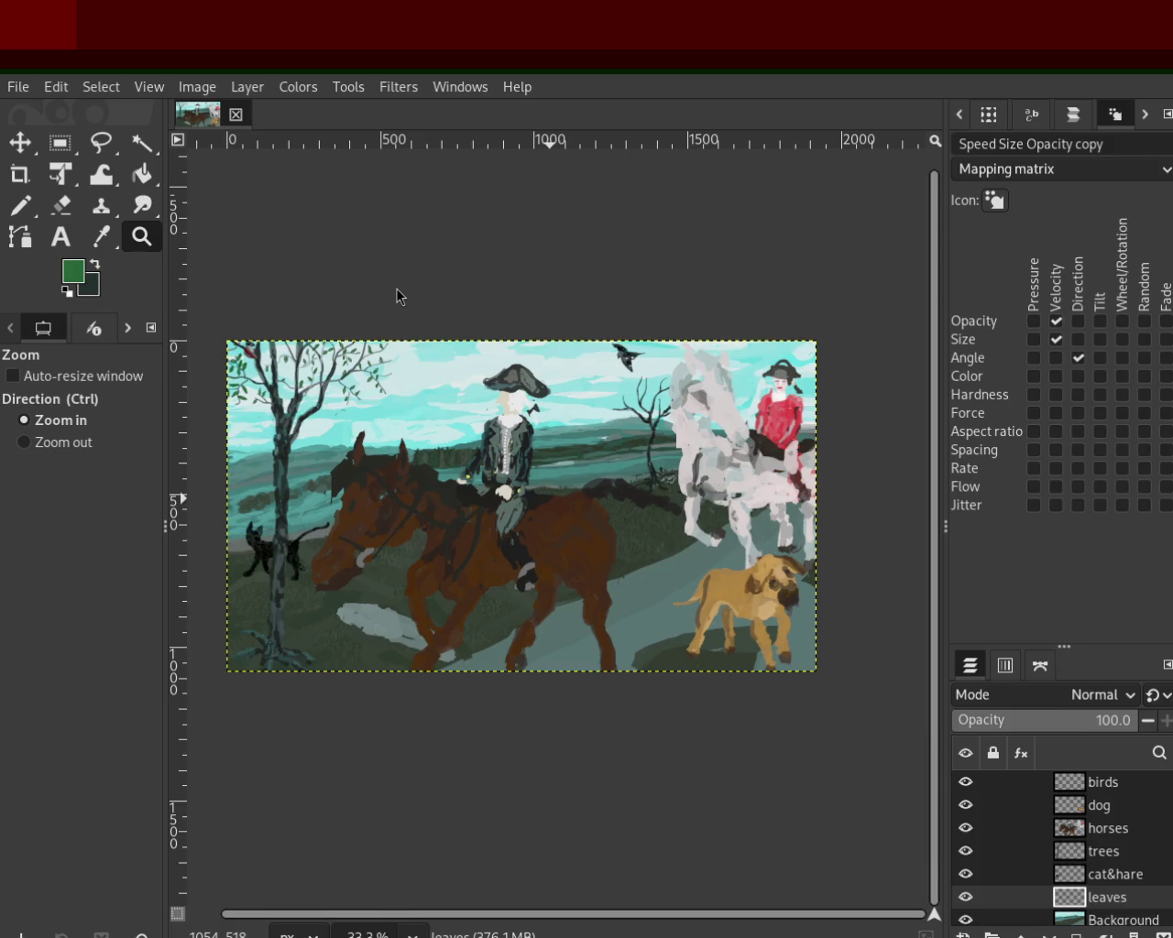
# Step: Magnify the top-left tree's upper branches and paint a green leaf there
pyautogui.keyDown('ctrl'); pyautogui.click(320, 346); pyautogui.keyUp('ctrl')
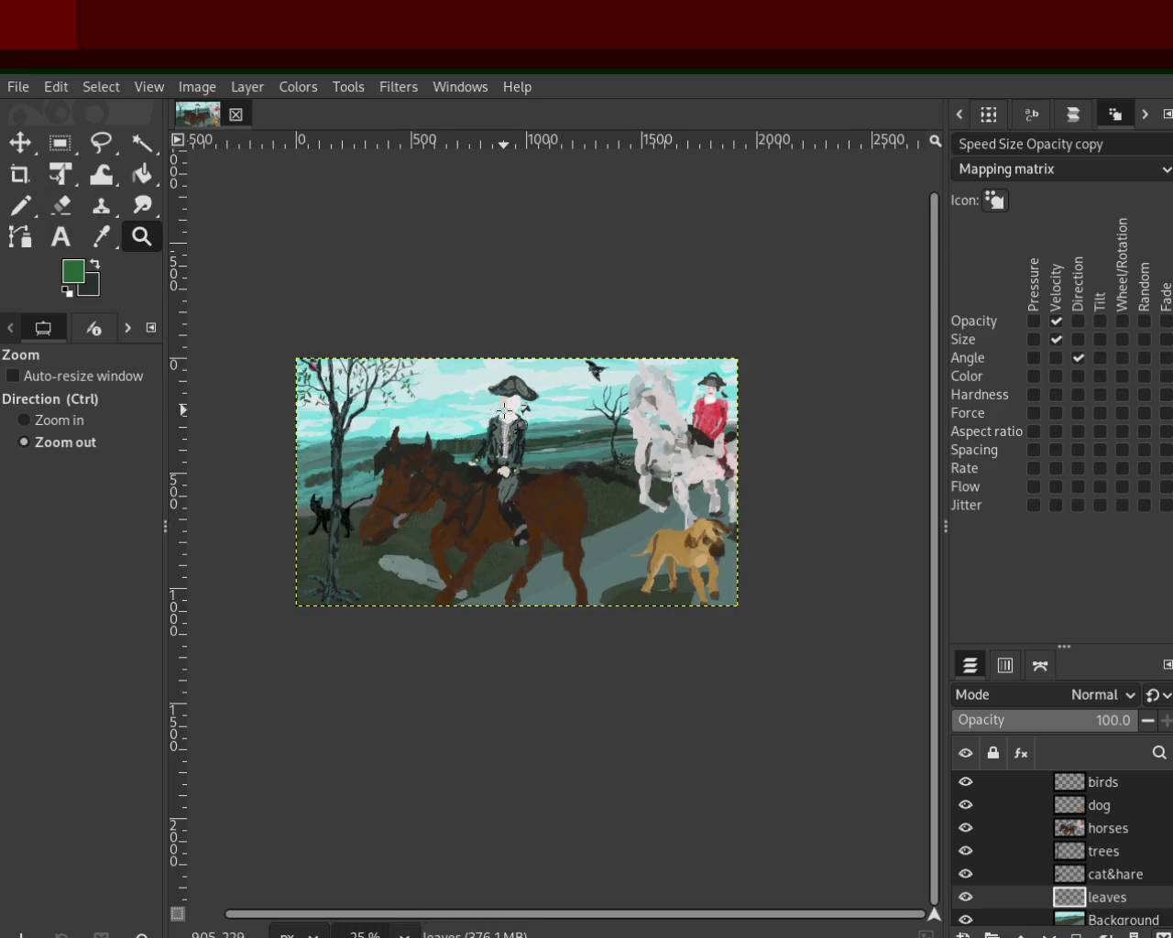
pyautogui.click(320, 345)
pyautogui.click(330, 343)
pyautogui.click(350, 339)
pyautogui.click(350, 339)
pyautogui.click(350, 339)
pyautogui.click(344, 338)
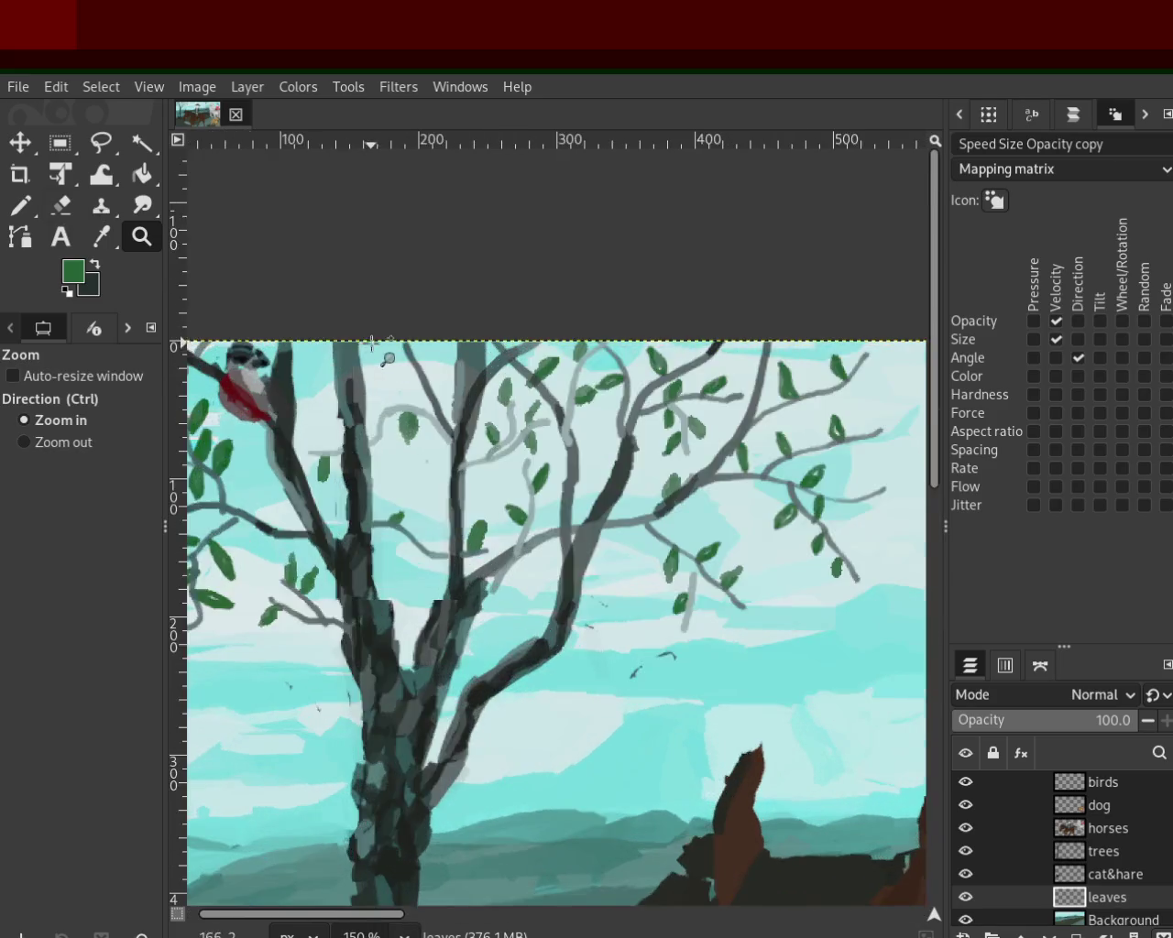
pyautogui.click(335, 337)
pyautogui.click(328, 335)
pyautogui.click(18, 207)
pyautogui.moveTo(510, 394)
pyautogui.mouseDown()
pyautogui.moveTo(569, 360)
pyautogui.moveTo(519, 408)
pyautogui.moveTo(566, 359)
pyautogui.mouseUp()
# Step: Redo the earlier leaf and paint leaves left of and below the branch
pyautogui.hotkey('ctrl', 'z')
pyautogui.hotkey('ctrl', 'z')
pyautogui.moveTo(506, 431)
pyautogui.mouseDown()
pyautogui.moveTo(583, 371)
pyautogui.moveTo(522, 424)
pyautogui.mouseUp()
pyautogui.hotkey('ctrl', 'z')
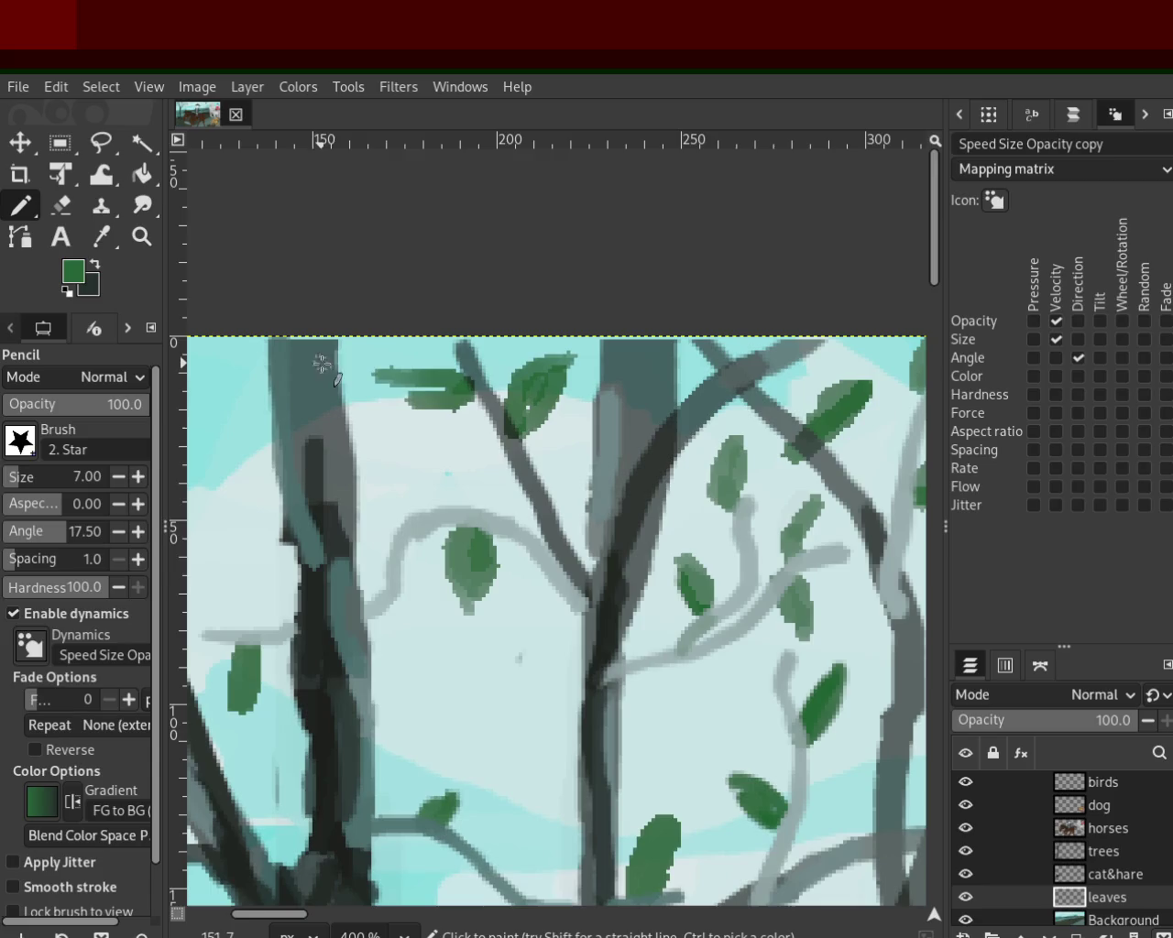
pyautogui.moveTo(465, 389); pyautogui.dragTo(426, 403)
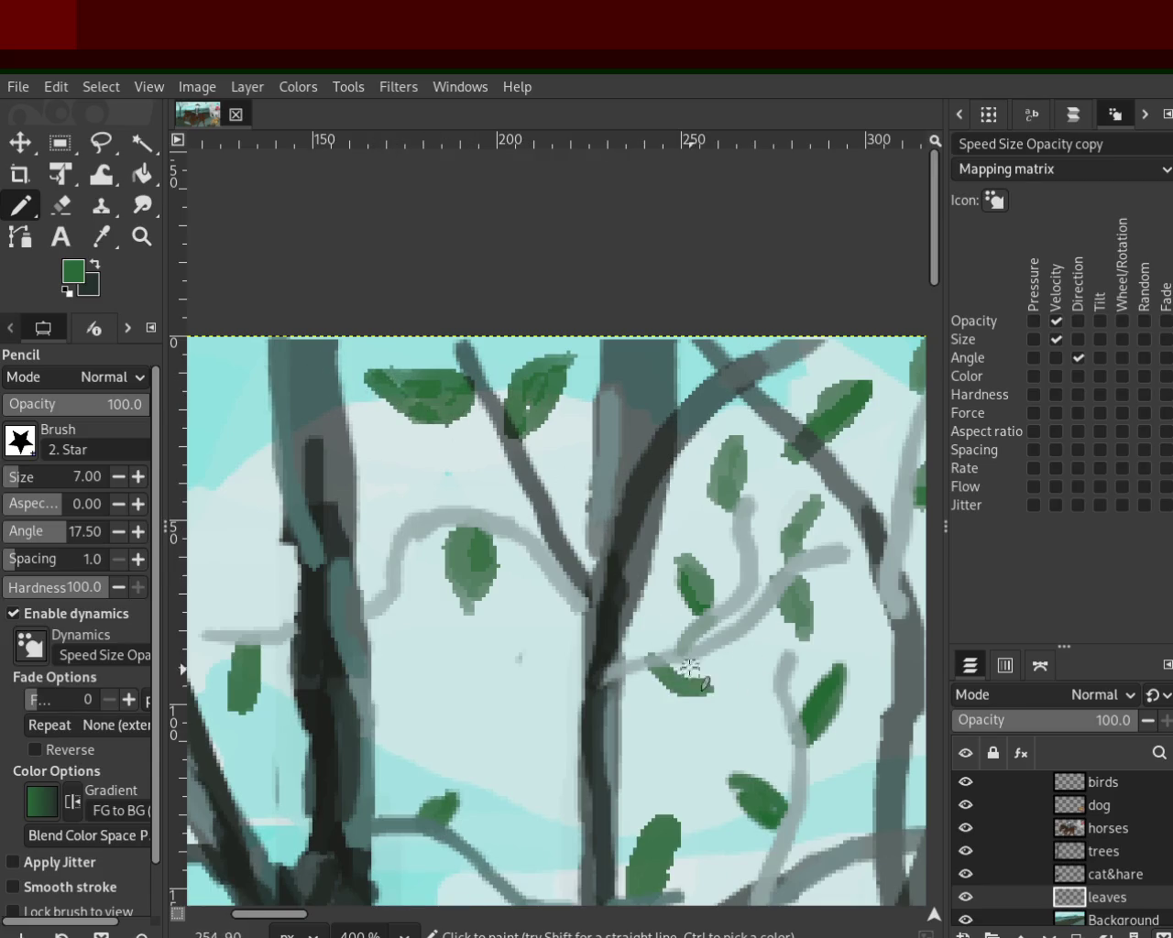
pyautogui.moveTo(688, 652); pyautogui.dragTo(649, 699)
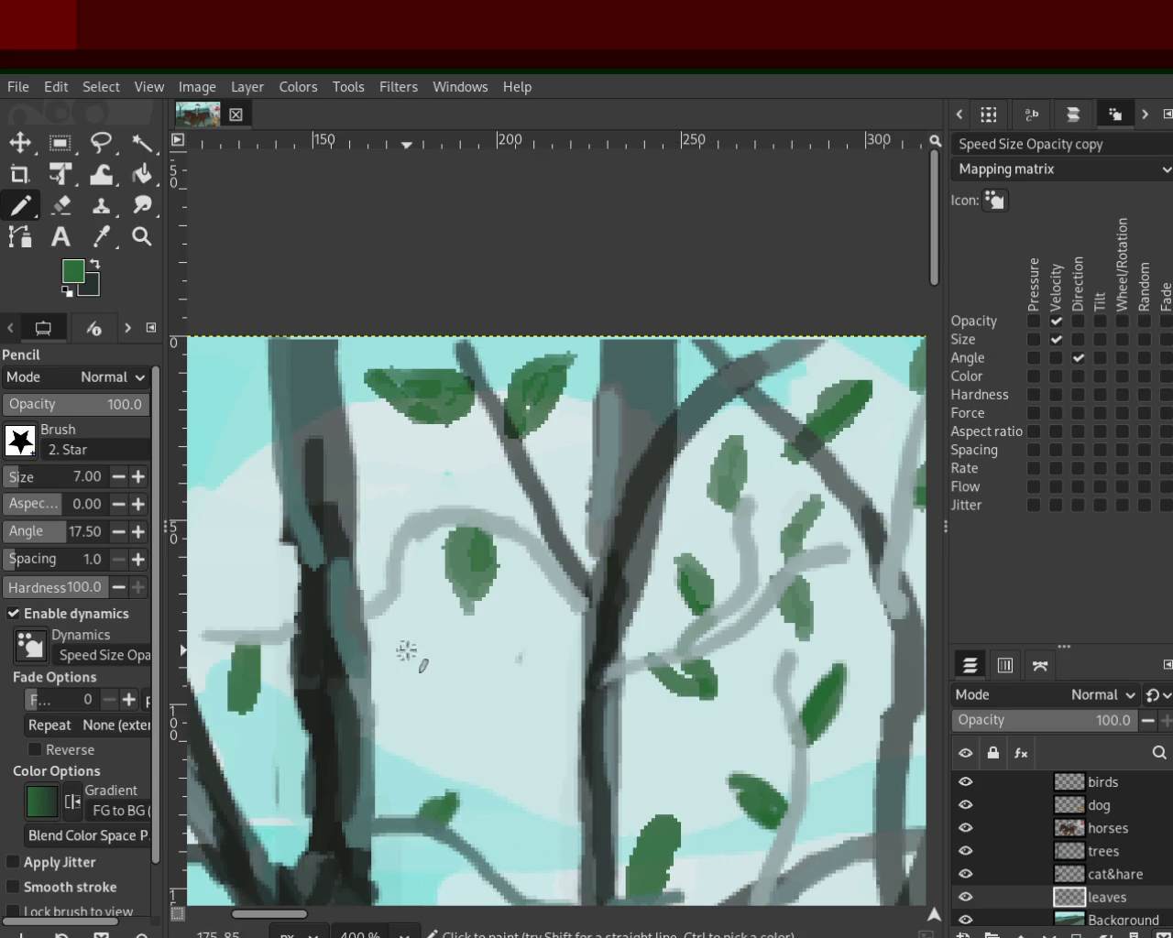
pyautogui.moveTo(436, 503)
pyautogui.mouseDown()
pyautogui.moveTo(369, 459)
pyautogui.moveTo(426, 518)
pyautogui.mouseUp()
# Step: Reshape the upper-left leaf into a fuller oval, reverting other trial leaves
pyautogui.hotkey('ctrl', 'z')
pyautogui.moveTo(377, 447); pyautogui.dragTo(423, 536)
pyautogui.hotkey('ctrl', 'z')
pyautogui.moveTo(378, 449); pyautogui.dragTo(409, 510)
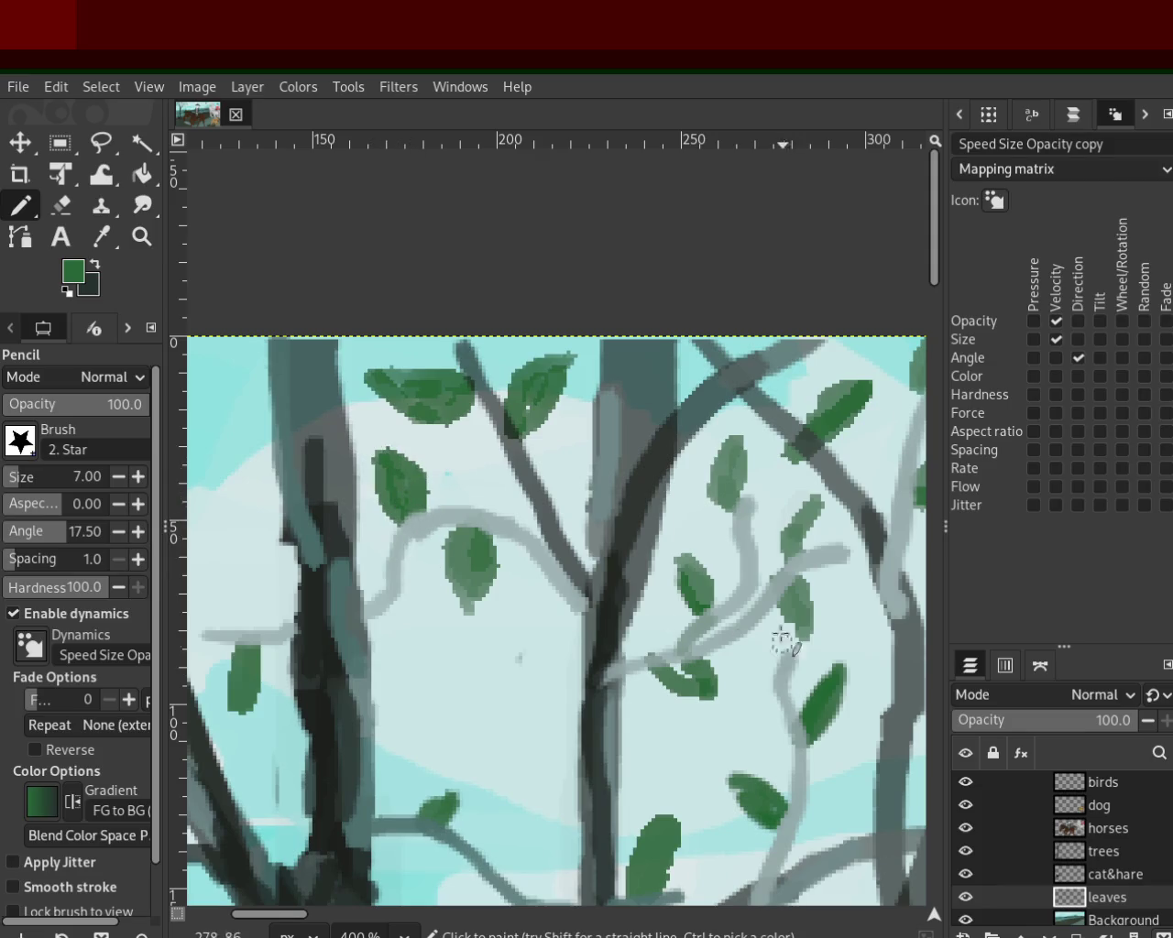
pyautogui.moveTo(733, 784); pyautogui.dragTo(778, 840)
pyautogui.hotkey('ctrl', 'z')
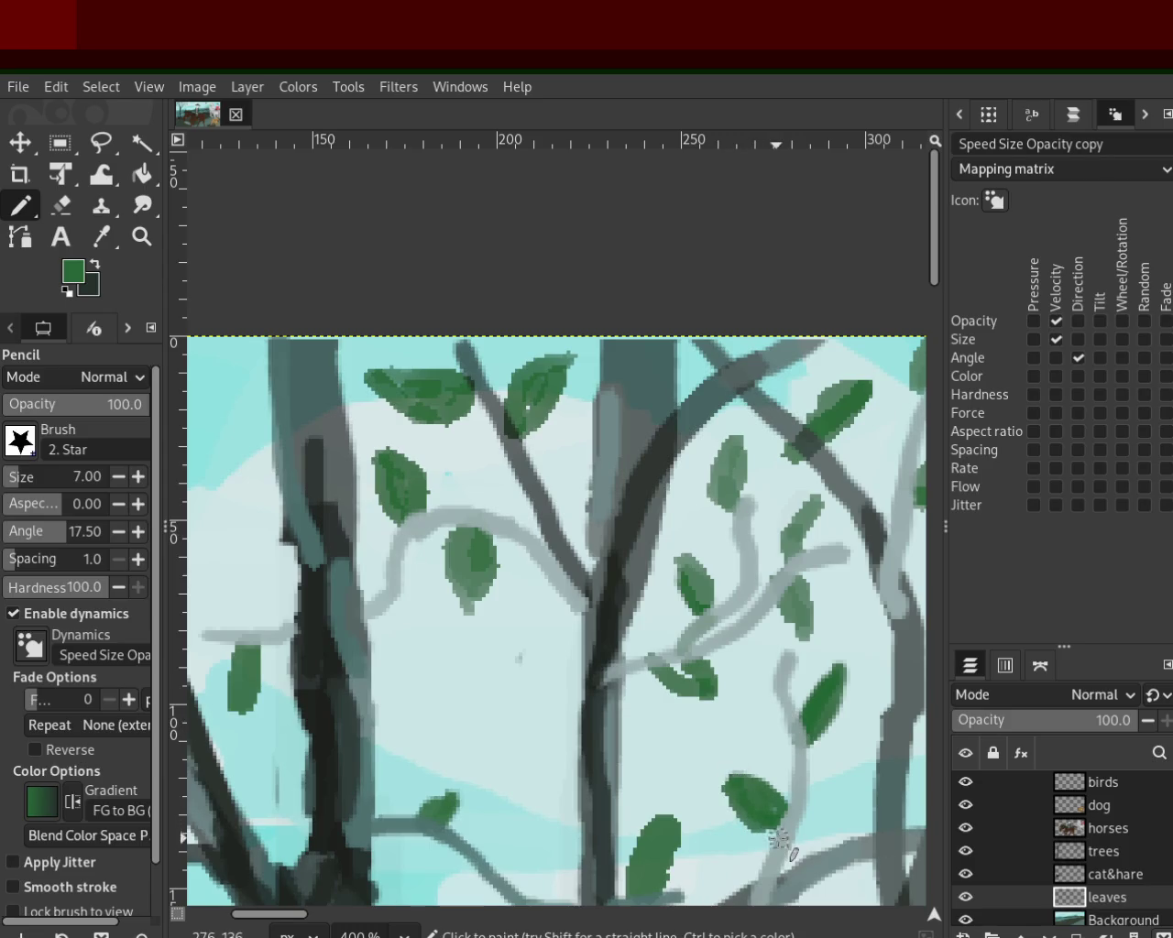
pyautogui.hotkey('ctrl', 'z')
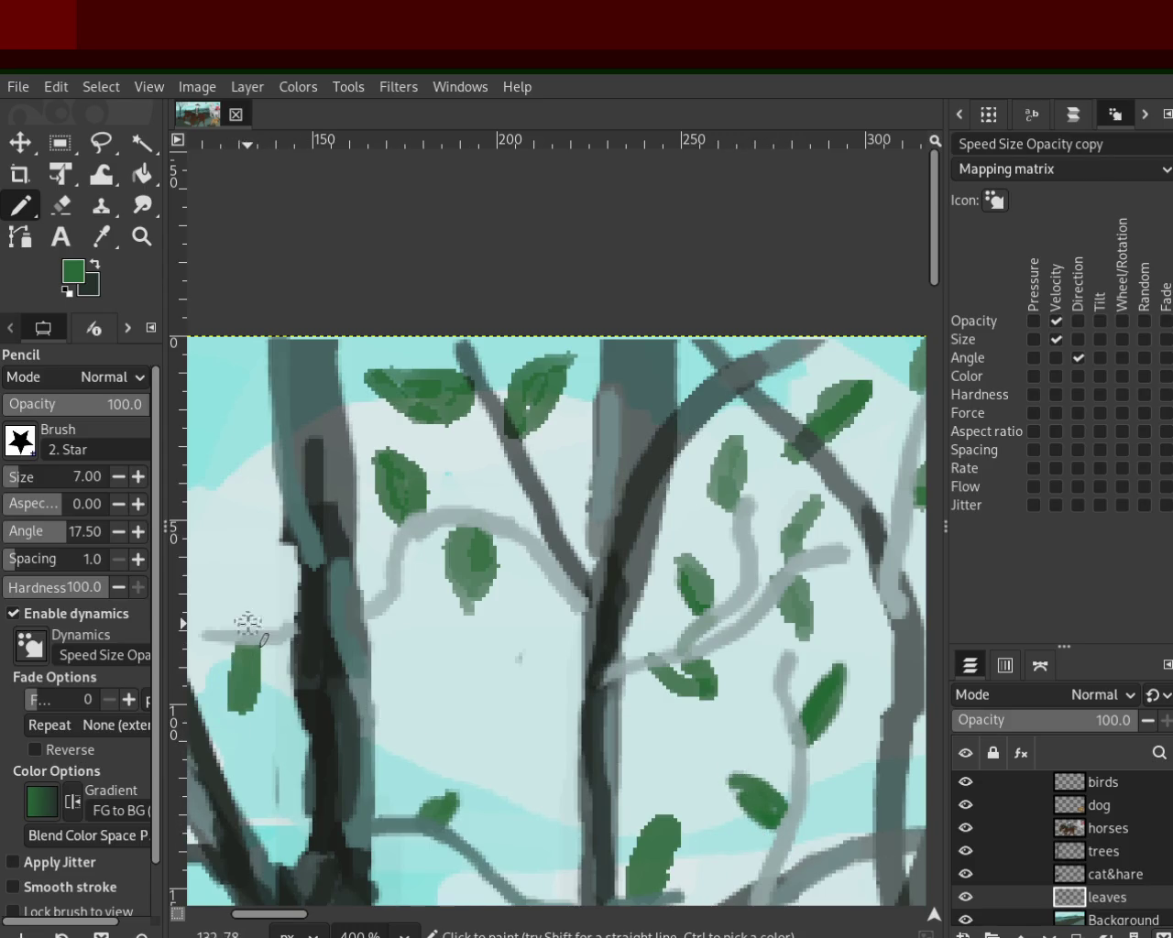
pyautogui.moveTo(250, 626)
pyautogui.mouseDown()
pyautogui.moveTo(220, 601)
pyautogui.moveTo(249, 627)
pyautogui.mouseUp()
pyautogui.hotkey('ctrl', 'z')
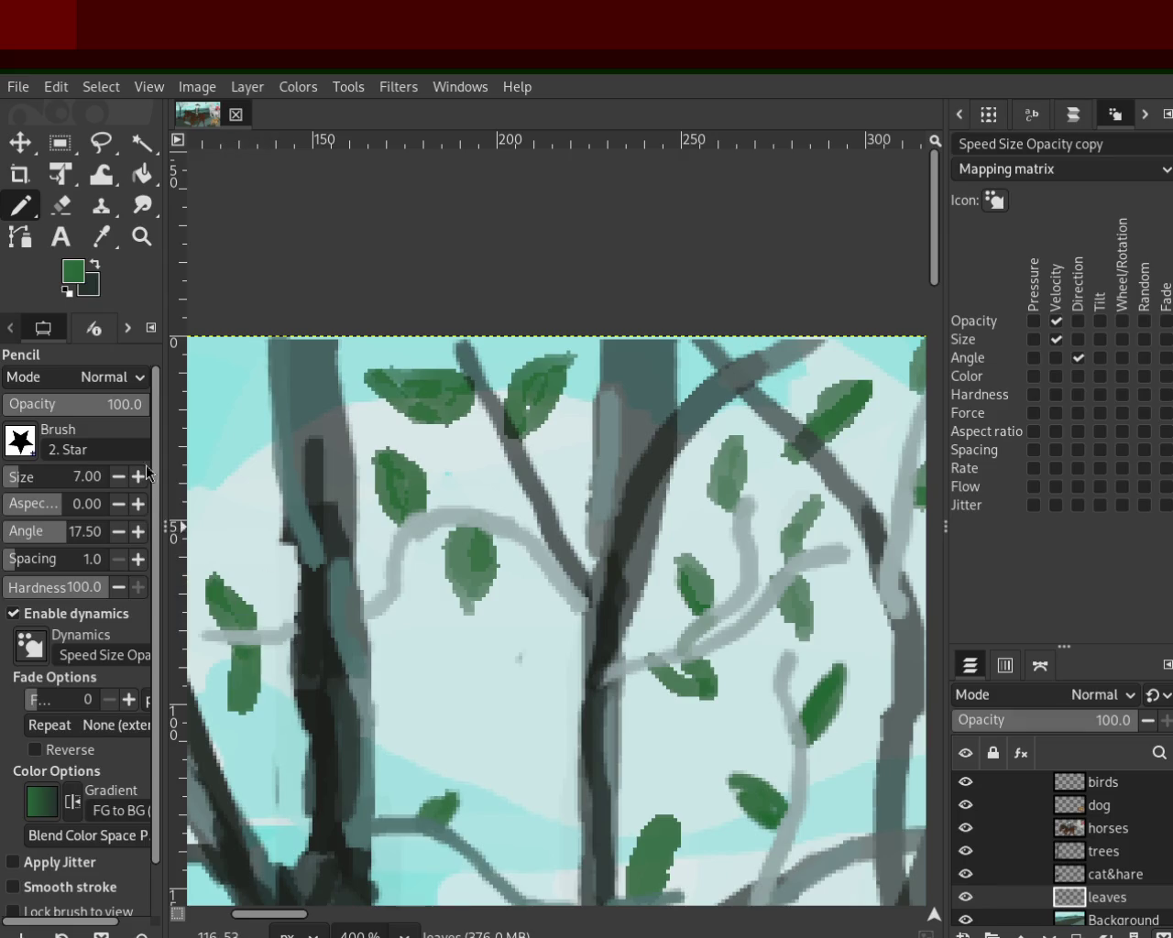
# Step: Zoom out and then in on another part of the tree
pyautogui.click(141, 237)
pyautogui.keyDown('ctrl'); pyautogui.click(578, 542); pyautogui.keyUp('ctrl')
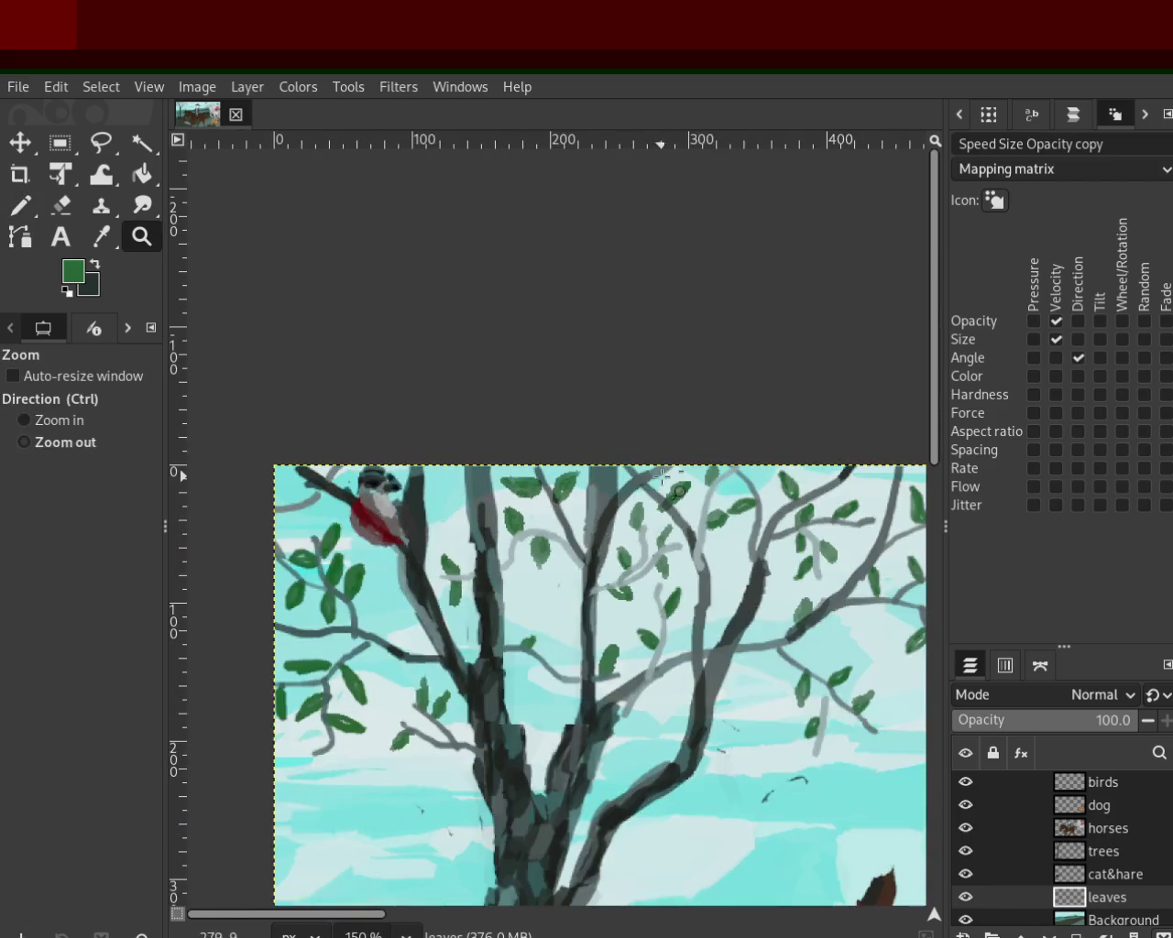
pyautogui.keyDown('ctrl'); pyautogui.click(515, 633); pyautogui.keyUp('ctrl')
pyautogui.click(515, 632)
pyautogui.click(459, 634)
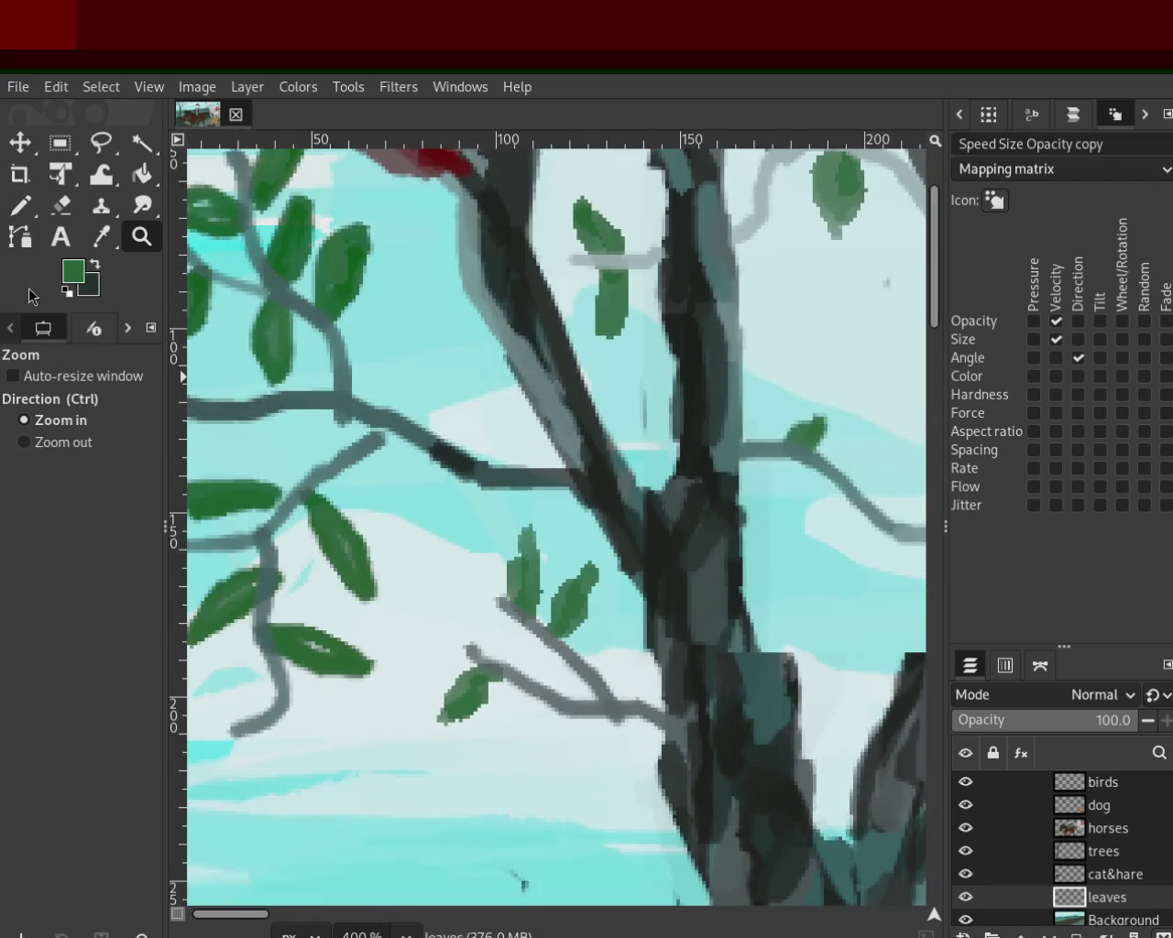
# Step: Paint a small leaf on the branch, retry the left leaf, and add one in the sky
pyautogui.click(23, 211)
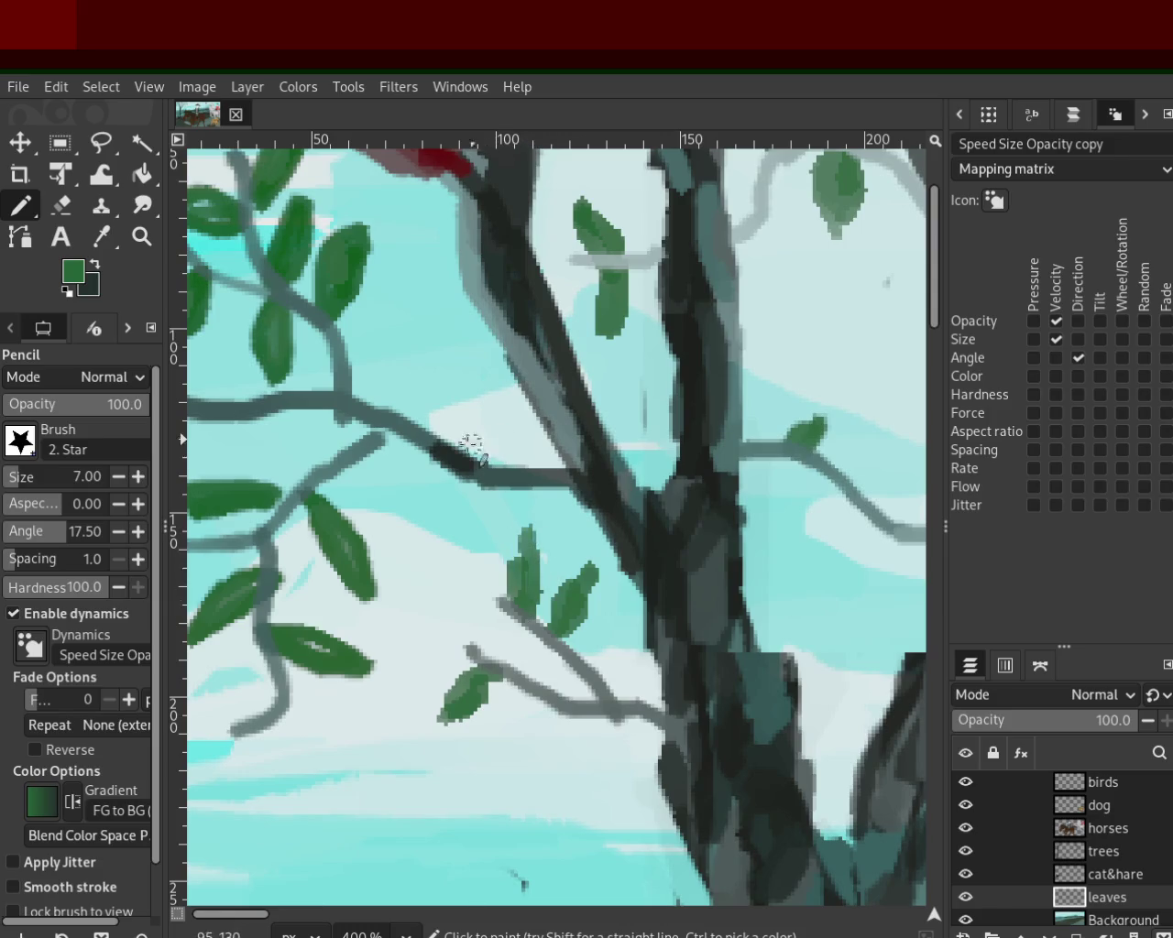
pyautogui.moveTo(427, 424)
pyautogui.mouseDown()
pyautogui.moveTo(409, 359)
pyautogui.moveTo(426, 392)
pyautogui.mouseUp()
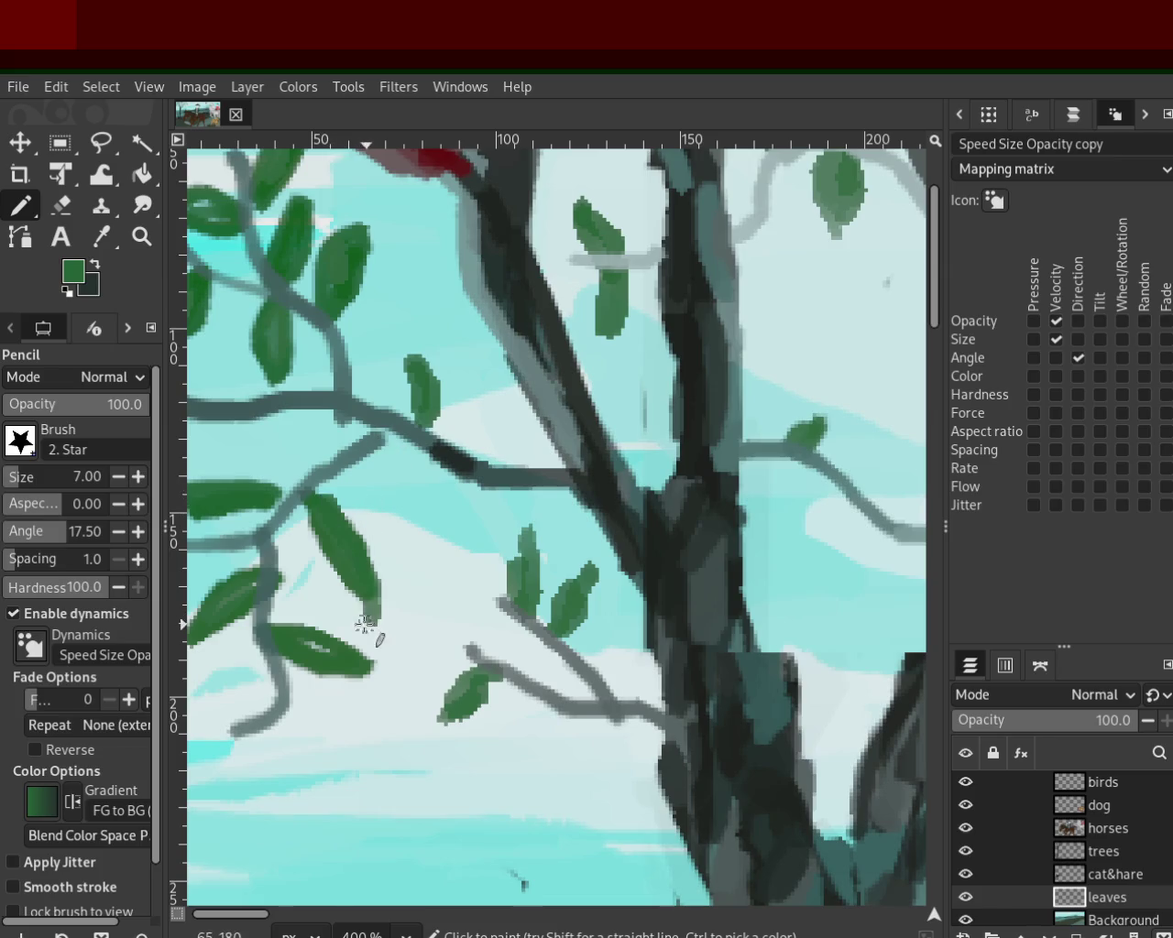
pyautogui.moveTo(302, 467)
pyautogui.mouseDown()
pyautogui.moveTo(327, 492)
pyautogui.moveTo(194, 513)
pyautogui.mouseUp()
pyautogui.hotkey('ctrl', 'z')
pyautogui.hotkey('ctrl', 'z')
pyautogui.moveTo(287, 471); pyautogui.dragTo(191, 507)
pyautogui.hotkey('ctrl', 'z')
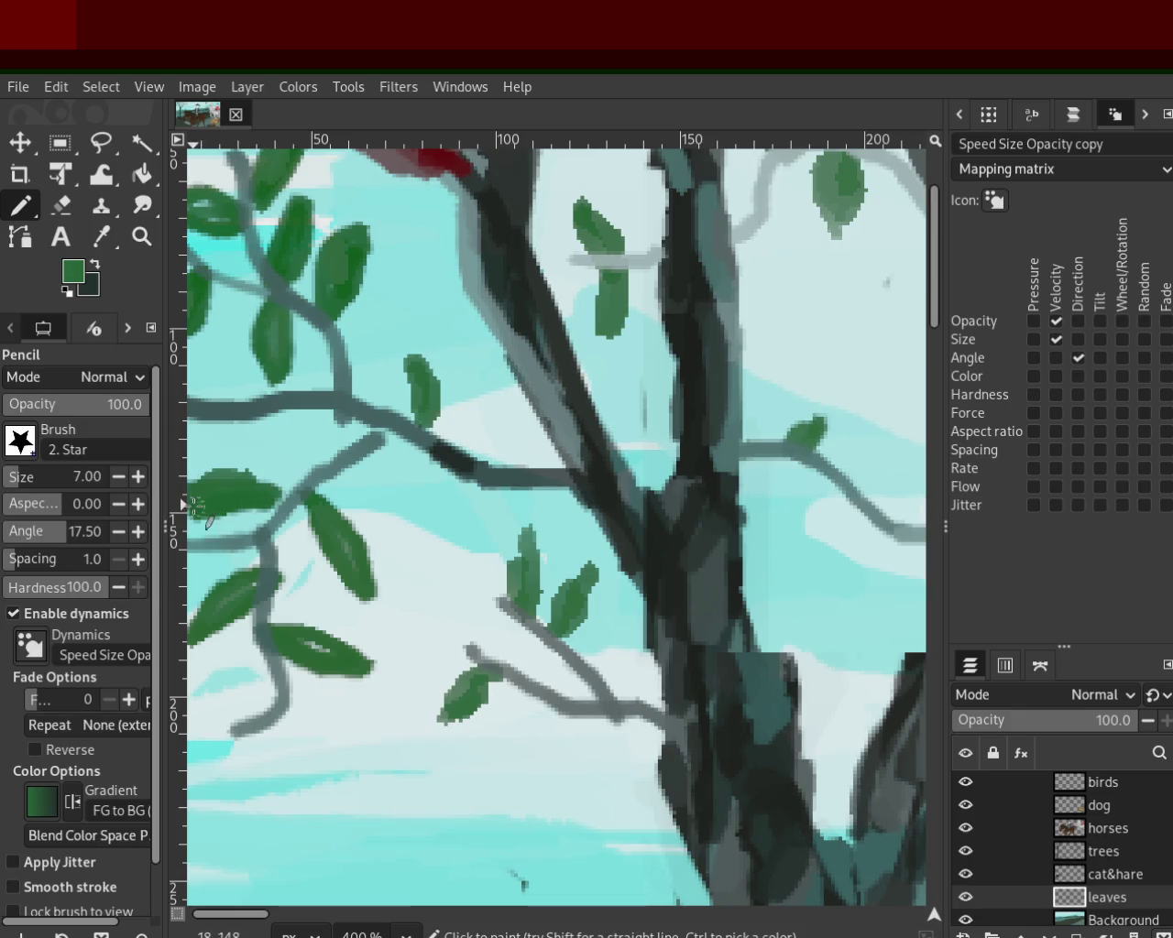
pyautogui.moveTo(323, 463); pyautogui.dragTo(295, 444)
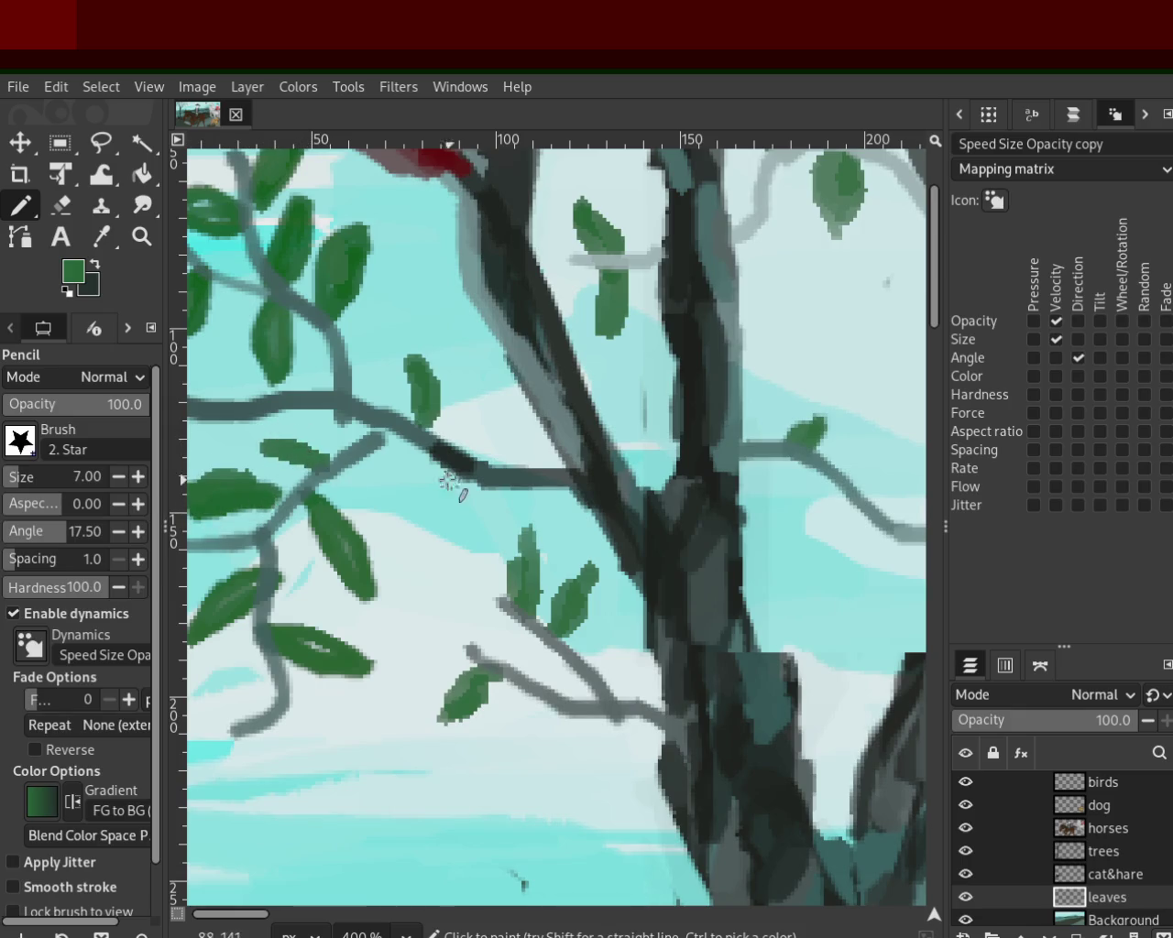
# Step: Zoom the view to 800% on the tree's outer right-hand branches
pyautogui.press('z')
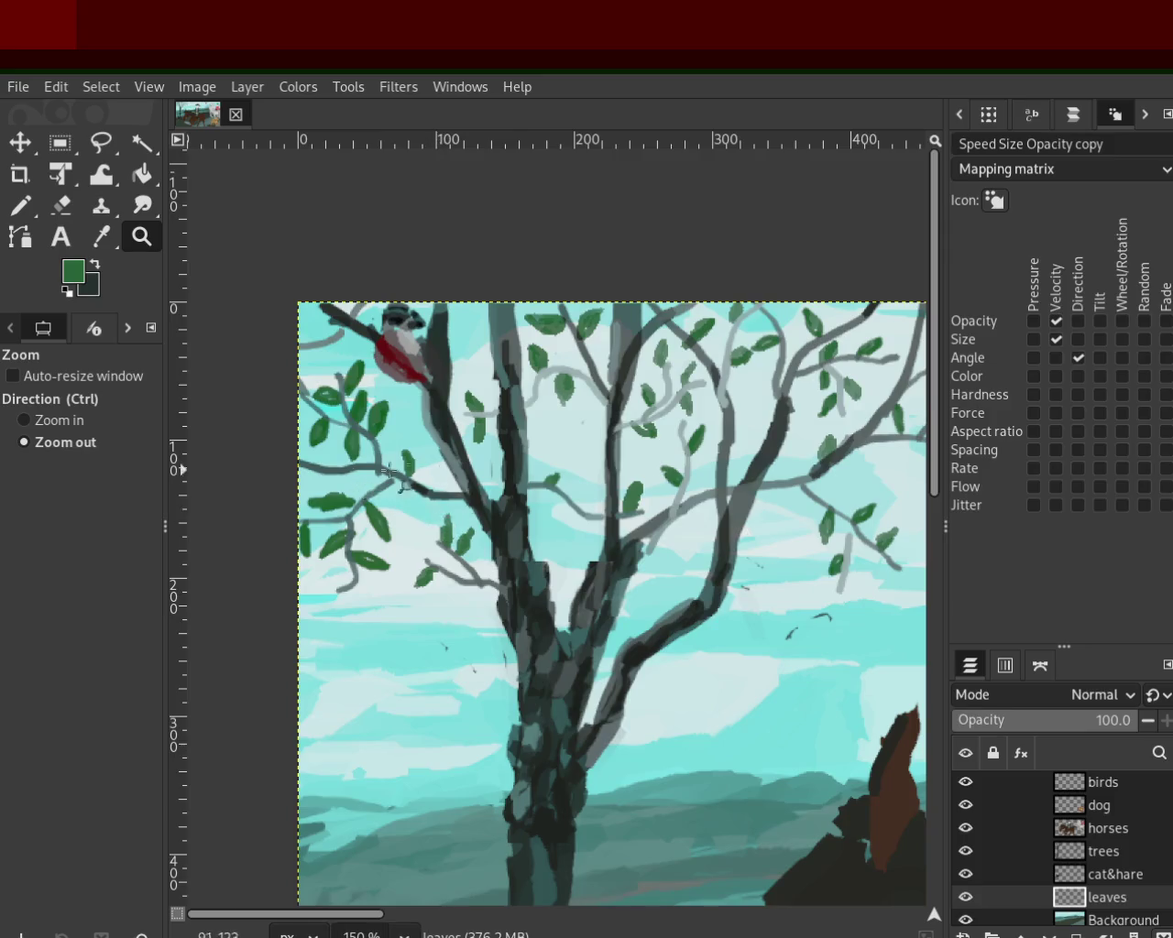
pyautogui.click(417, 524)
pyautogui.keyDown('ctrl'); pyautogui.click(500, 490); pyautogui.keyUp('ctrl')
pyautogui.keyDown('ctrl'); pyautogui.click(499, 490); pyautogui.keyUp('ctrl')
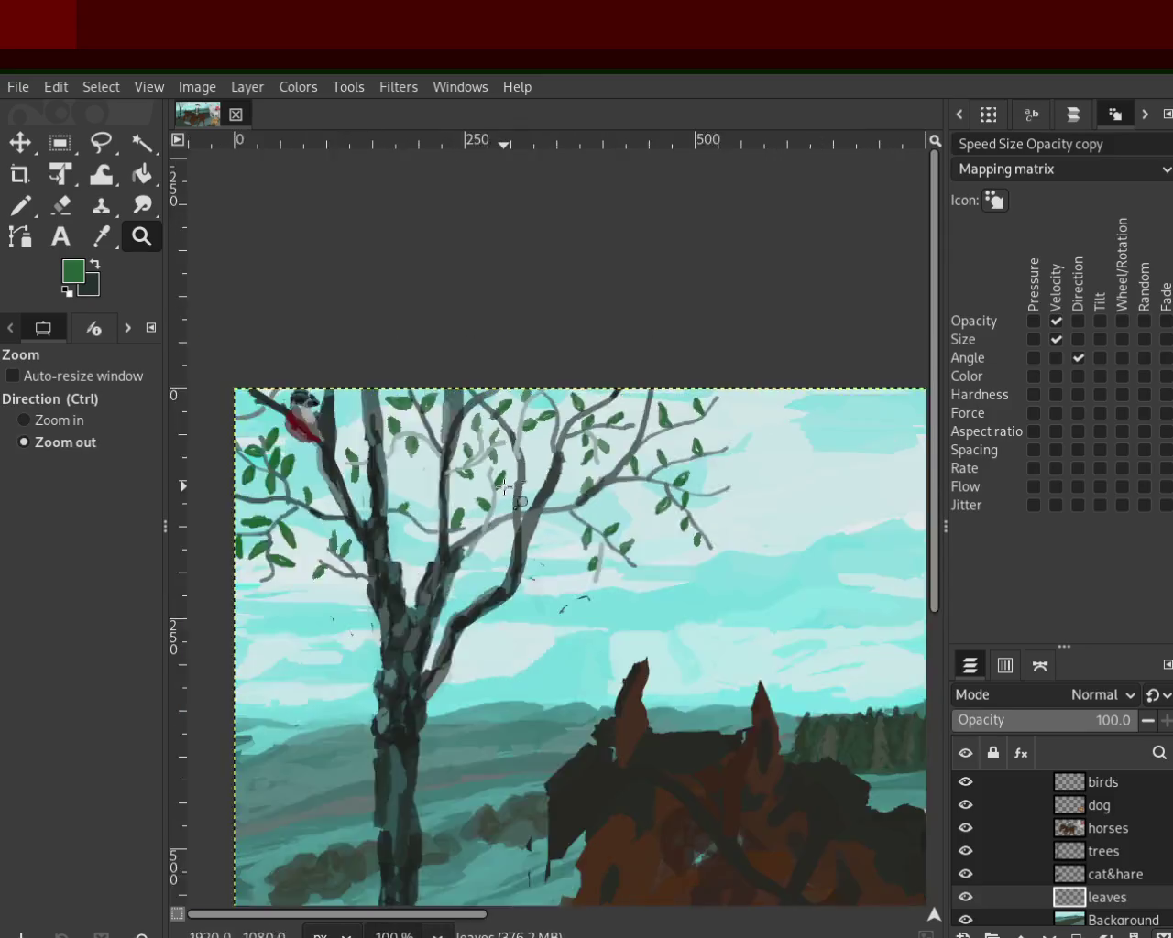
pyautogui.keyDown('ctrl'); pyautogui.click(513, 488); pyautogui.keyUp('ctrl')
pyautogui.click(547, 483)
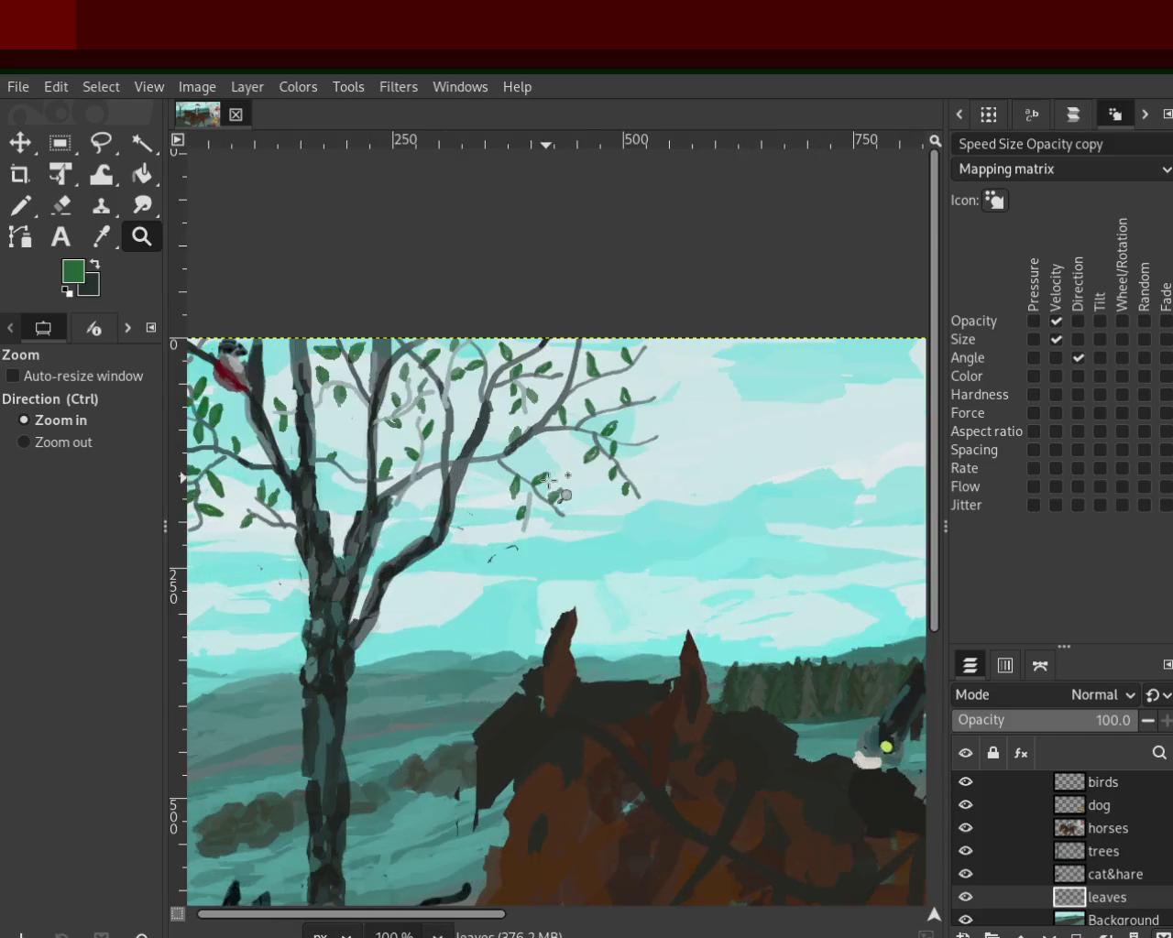
pyautogui.keyDown('ctrl'); pyautogui.click(529, 463); pyautogui.keyUp('ctrl')
pyautogui.keyDown('ctrl'); pyautogui.click(522, 452); pyautogui.keyUp('ctrl')
pyautogui.click(531, 453)
pyautogui.click(559, 458)
pyautogui.click(587, 463)
pyautogui.click(601, 466)
pyautogui.click(602, 468)
pyautogui.click(602, 468)
pyautogui.click(603, 468)
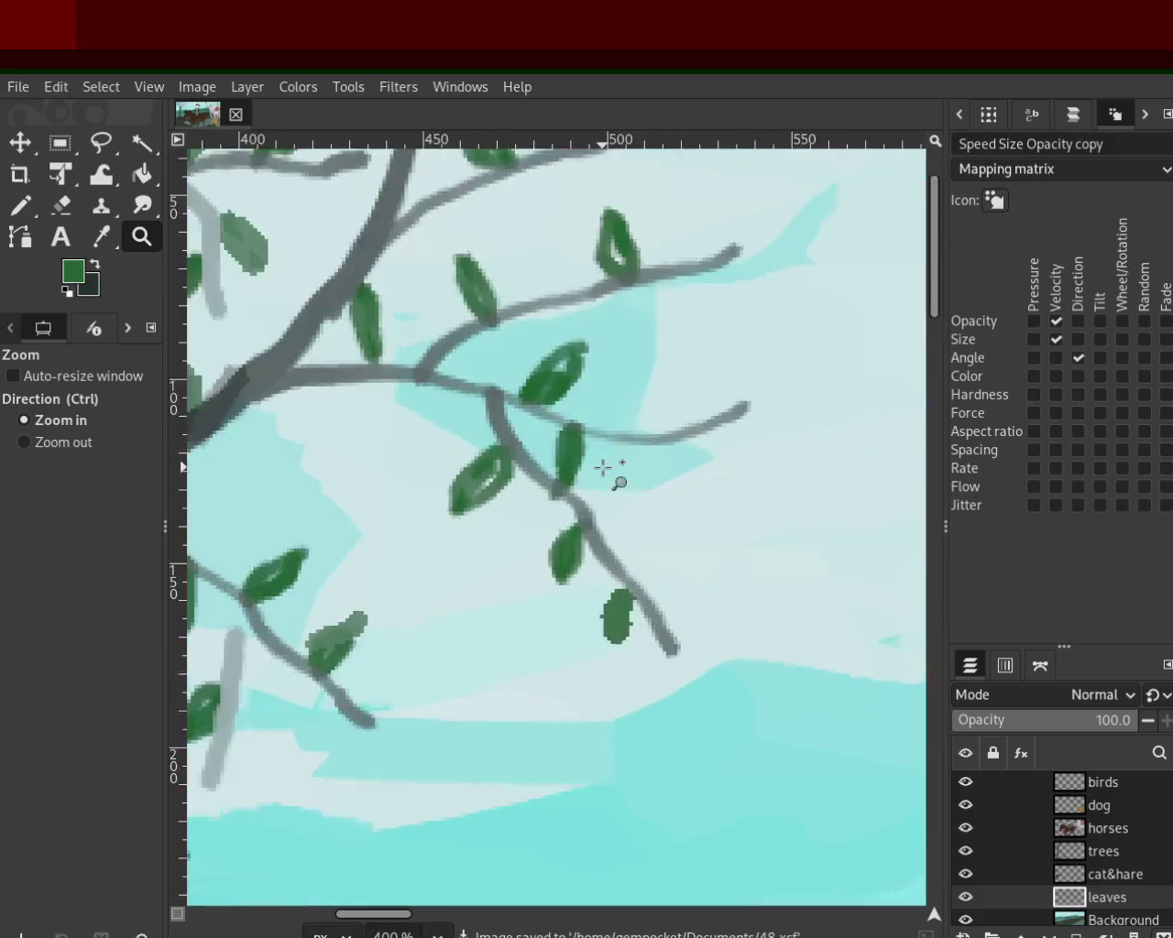
pyautogui.click(602, 468)
pyautogui.click(602, 468)
# Step: Pencil in green leaves hanging below the branch and curving off to its right
pyautogui.click(21, 205)
pyautogui.moveTo(600, 646); pyautogui.dragTo(549, 798)
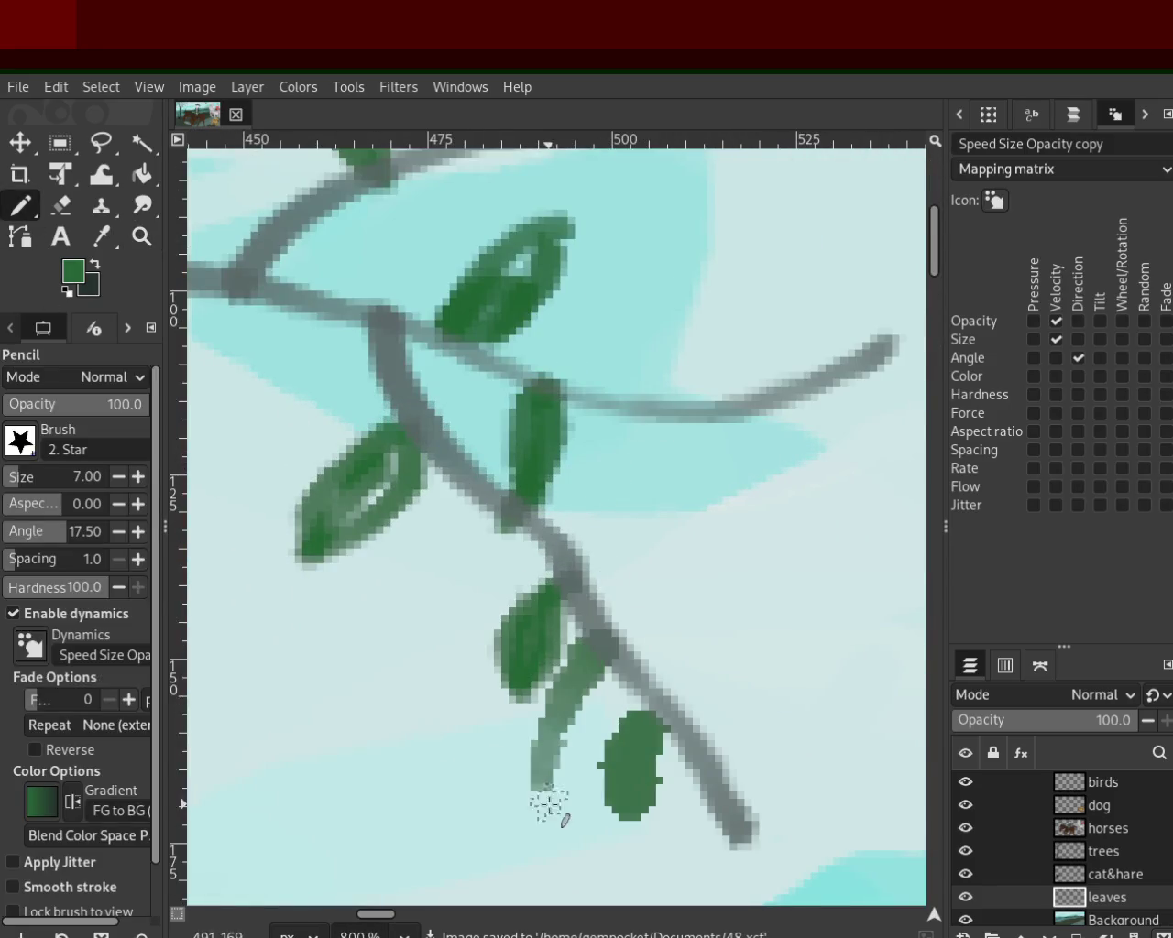
pyautogui.moveTo(600, 653); pyautogui.dragTo(537, 774)
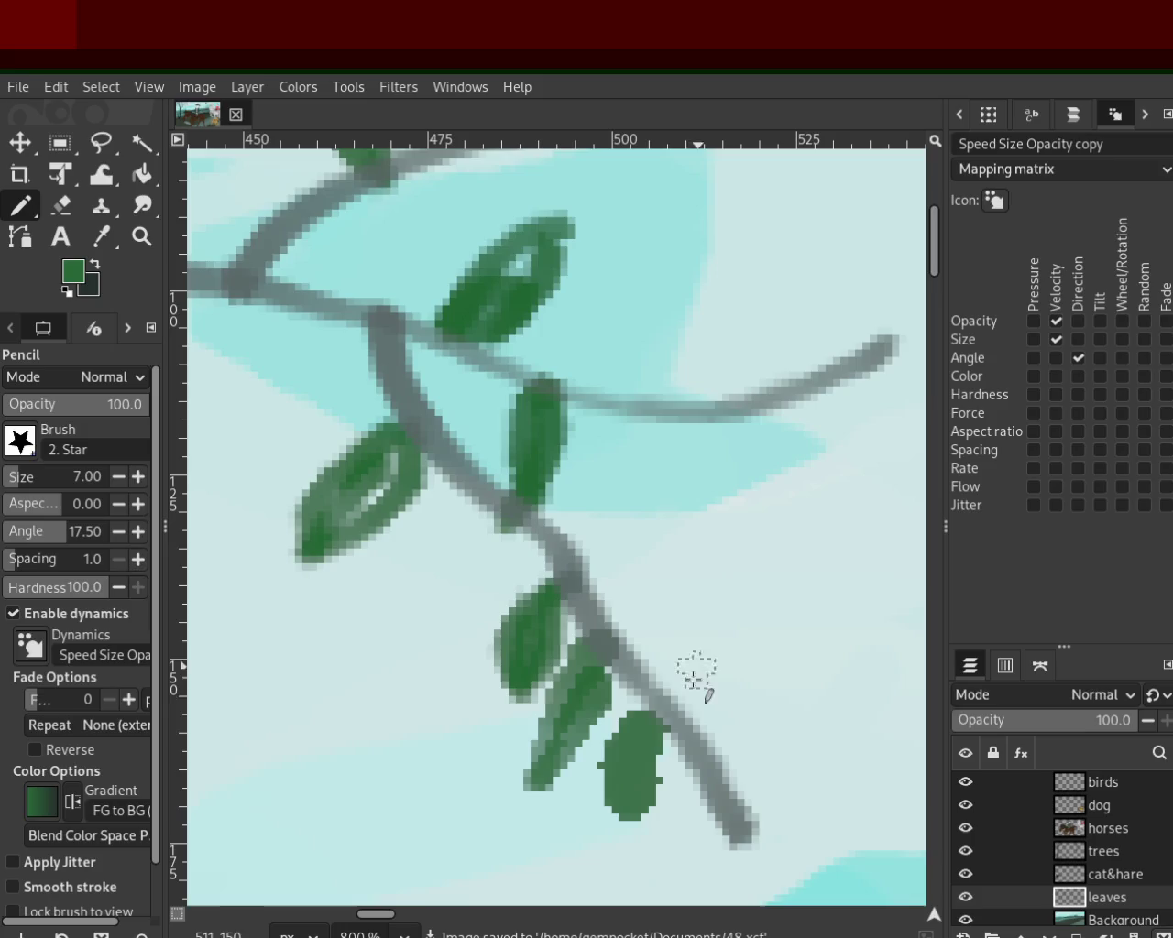
pyautogui.moveTo(679, 683); pyautogui.dragTo(834, 702)
pyautogui.hotkey('ctrl', 'z')
pyautogui.moveTo(676, 682); pyautogui.dragTo(820, 724)
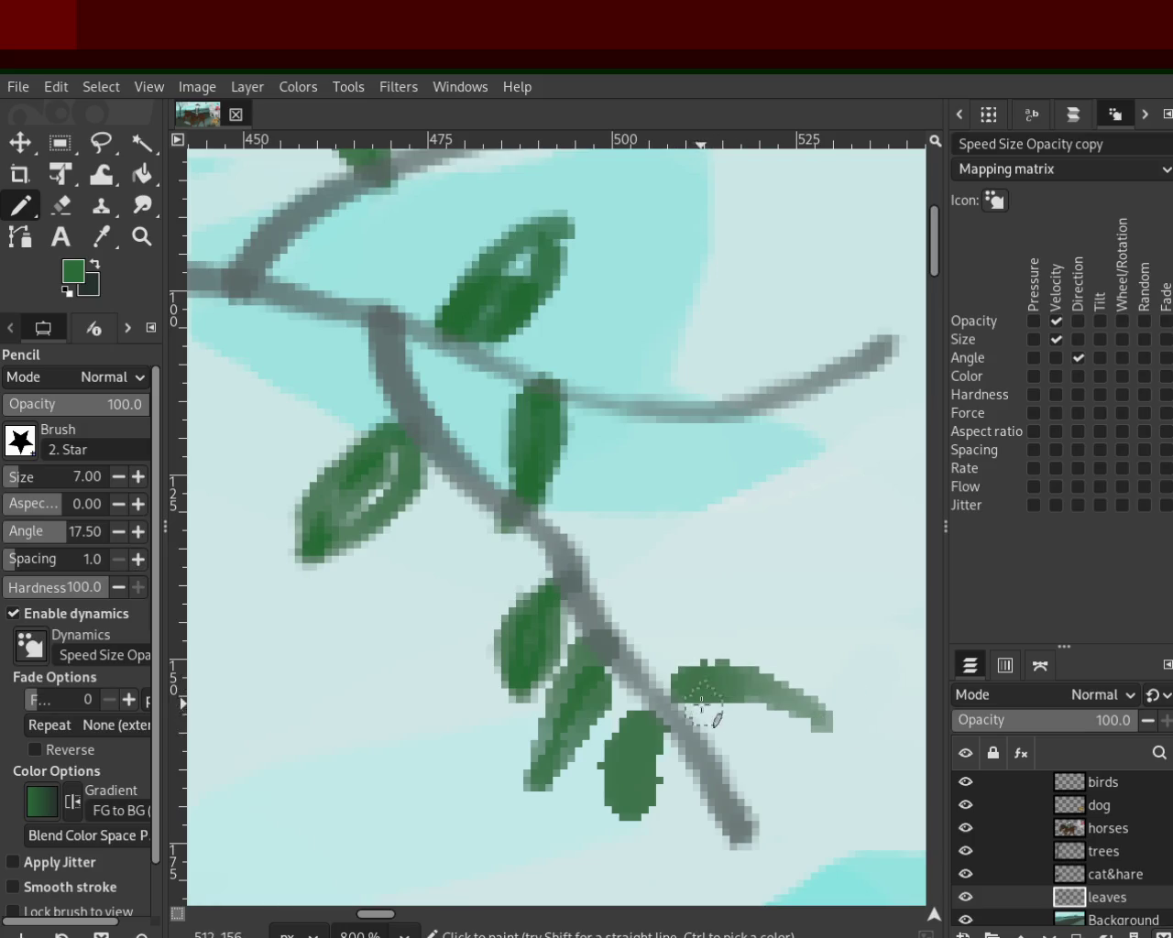
pyautogui.moveTo(702, 705); pyautogui.dragTo(821, 722)
pyautogui.moveTo(715, 799)
pyautogui.mouseDown()
pyautogui.moveTo(702, 864)
pyautogui.moveTo(733, 902)
pyautogui.mouseUp()
pyautogui.moveTo(734, 825); pyautogui.dragTo(724, 903)
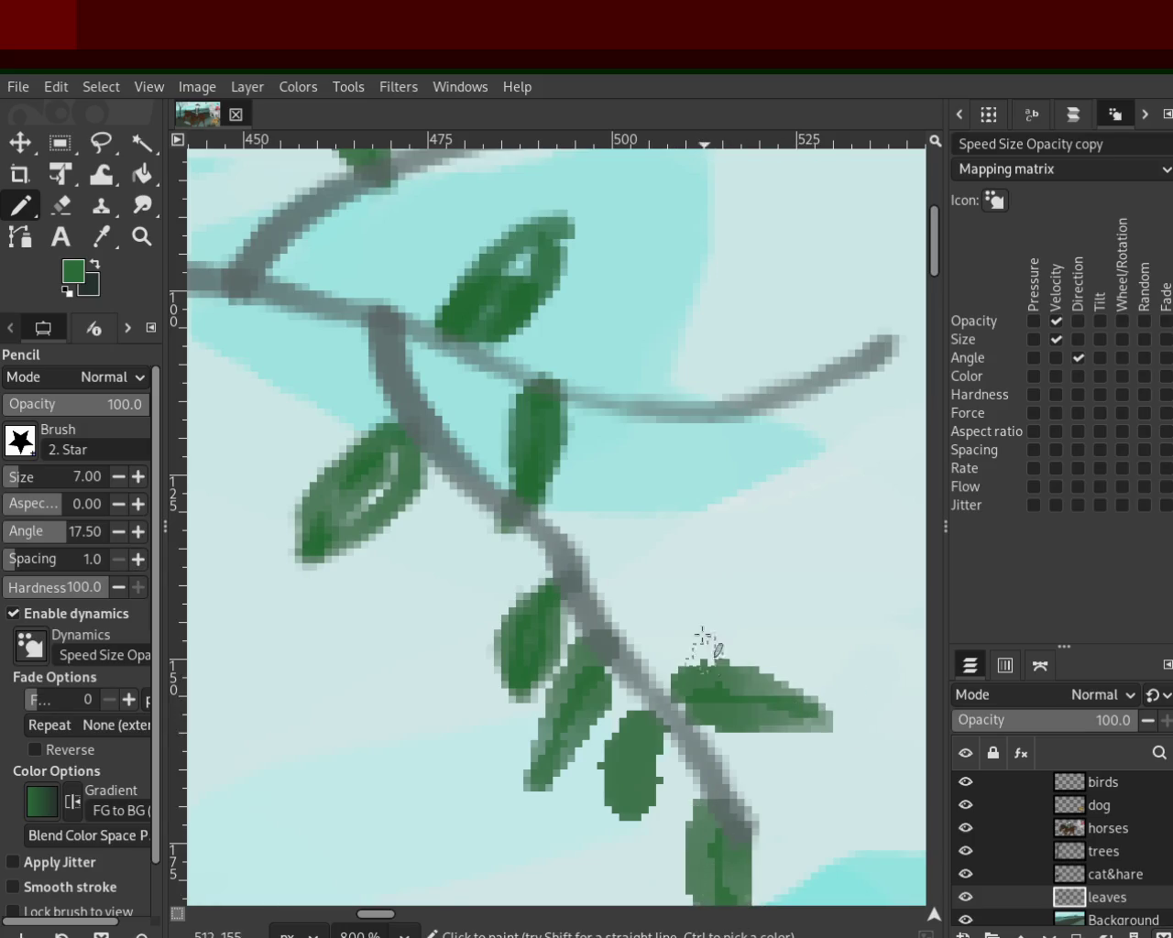
# Step: Try several upper-right leaf shapes on the branch, undoing each attempt
pyautogui.moveTo(592, 596)
pyautogui.mouseDown()
pyautogui.moveTo(676, 590)
pyautogui.moveTo(669, 549)
pyautogui.mouseUp()
pyautogui.hotkey('ctrl', 'z')
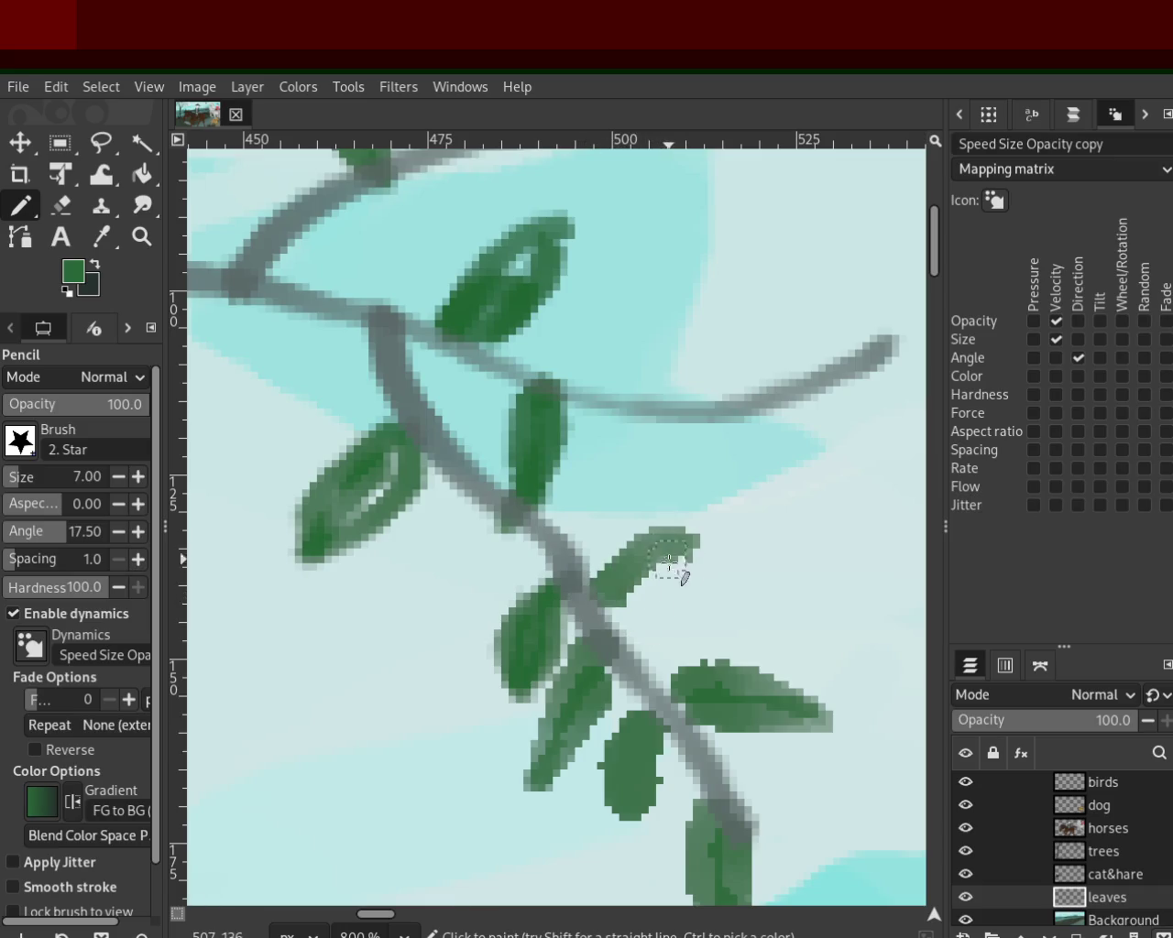
pyautogui.moveTo(600, 614); pyautogui.dragTo(687, 556)
pyautogui.hotkey('ctrl', 'z')
pyautogui.moveTo(600, 614); pyautogui.dragTo(692, 513)
pyautogui.hotkey('ctrl', 'z')
pyautogui.moveTo(601, 605)
pyautogui.mouseDown()
pyautogui.moveTo(710, 518)
pyautogui.moveTo(701, 541)
pyautogui.mouseUp()
pyautogui.hotkey('ctrl', 'z')
# Step: Paint a slim leaf hanging below the branch, redrawing it until it fits
pyautogui.moveTo(783, 426)
pyautogui.mouseDown()
pyautogui.moveTo(775, 523)
pyautogui.moveTo(755, 526)
pyautogui.mouseUp()
pyautogui.hotkey('ctrl', 'z')
pyautogui.moveTo(778, 424); pyautogui.dragTo(780, 560)
pyautogui.hotkey('ctrl', 'z')
pyautogui.moveTo(765, 408); pyautogui.dragTo(786, 544)
# Step: Add leaves above the branch tip, along the middle branch, and one dark leaf at upper-left
pyautogui.moveTo(705, 390)
pyautogui.mouseDown()
pyautogui.moveTo(737, 270)
pyautogui.moveTo(722, 389)
pyautogui.mouseUp()
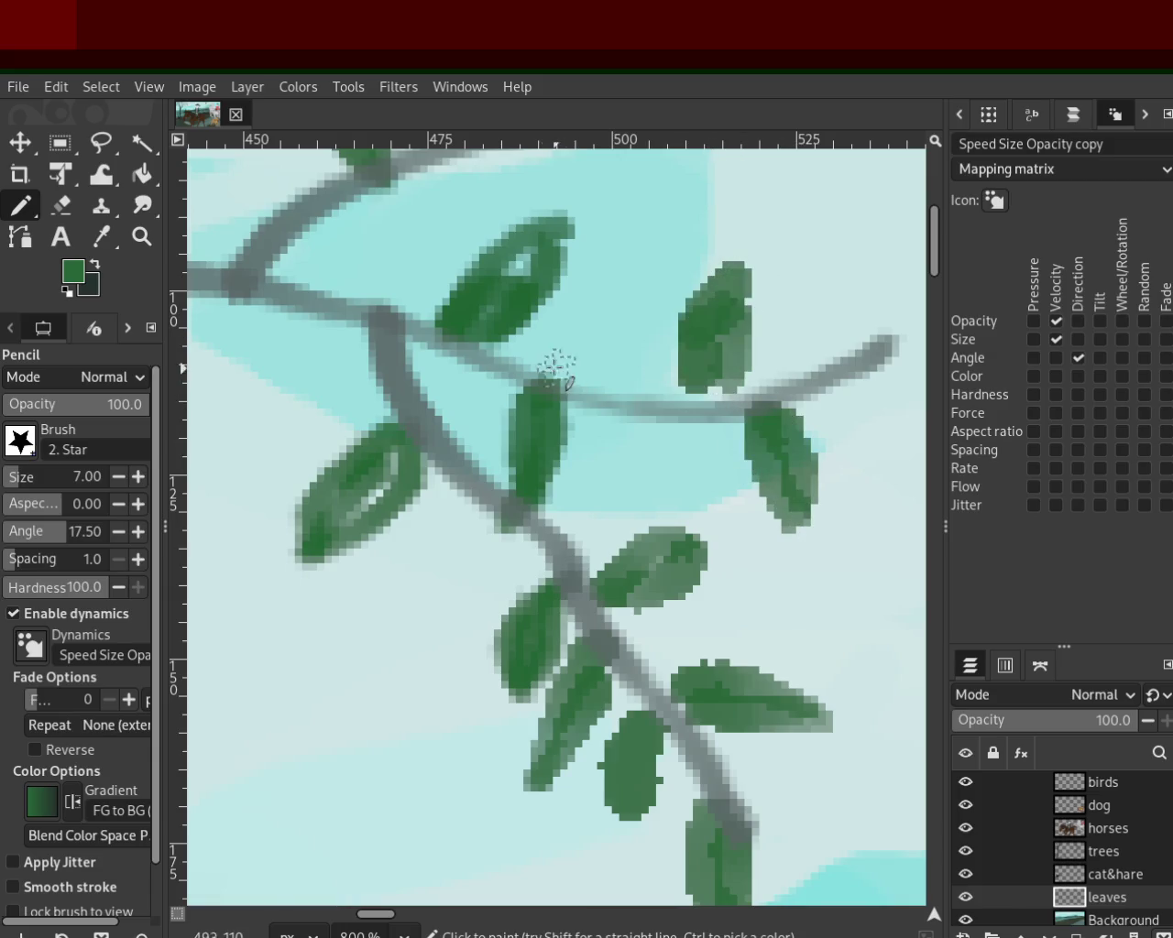
pyautogui.moveTo(845, 346)
pyautogui.mouseDown()
pyautogui.moveTo(890, 254)
pyautogui.moveTo(845, 375)
pyautogui.moveTo(917, 426)
pyautogui.mouseUp()
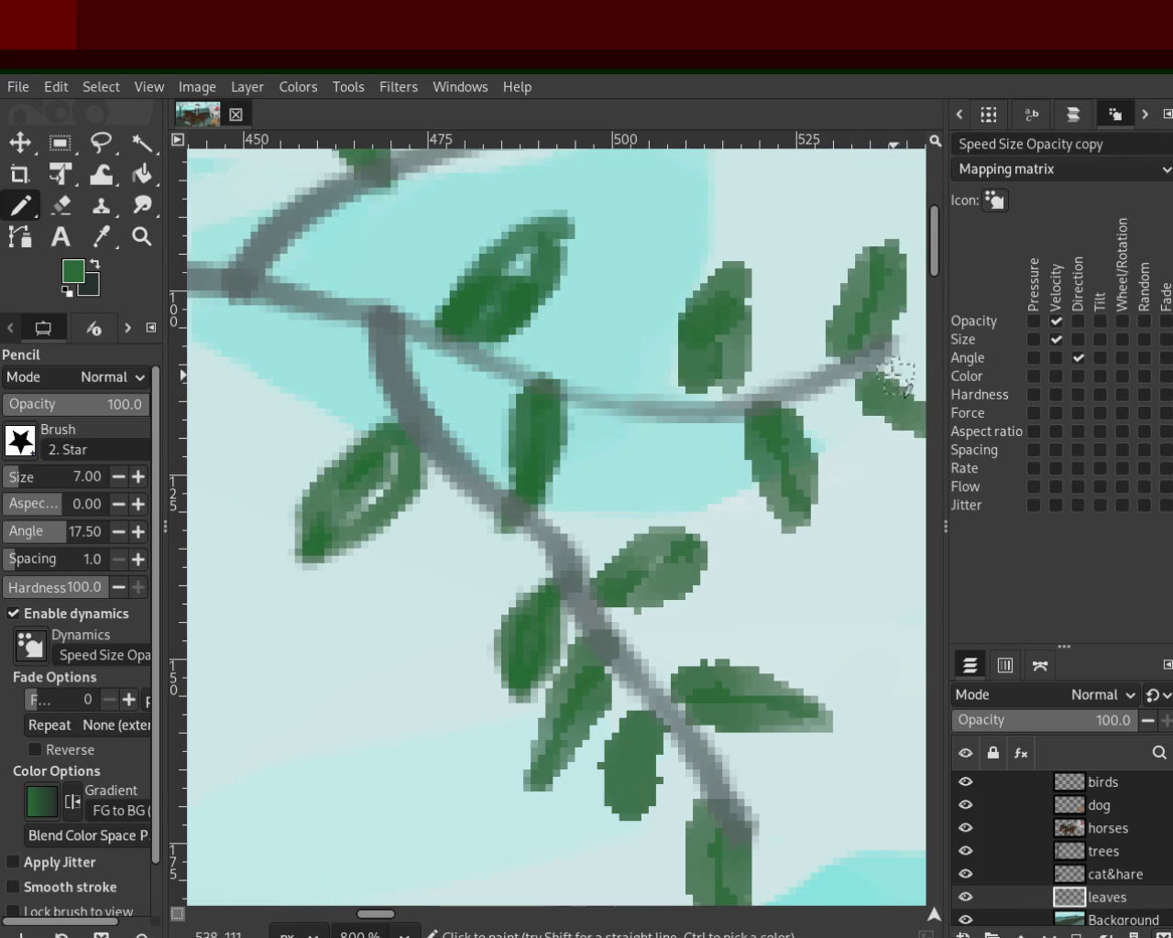
pyautogui.moveTo(660, 404)
pyautogui.mouseDown()
pyautogui.moveTo(673, 431)
pyautogui.moveTo(689, 423)
pyautogui.moveTo(669, 471)
pyautogui.mouseUp()
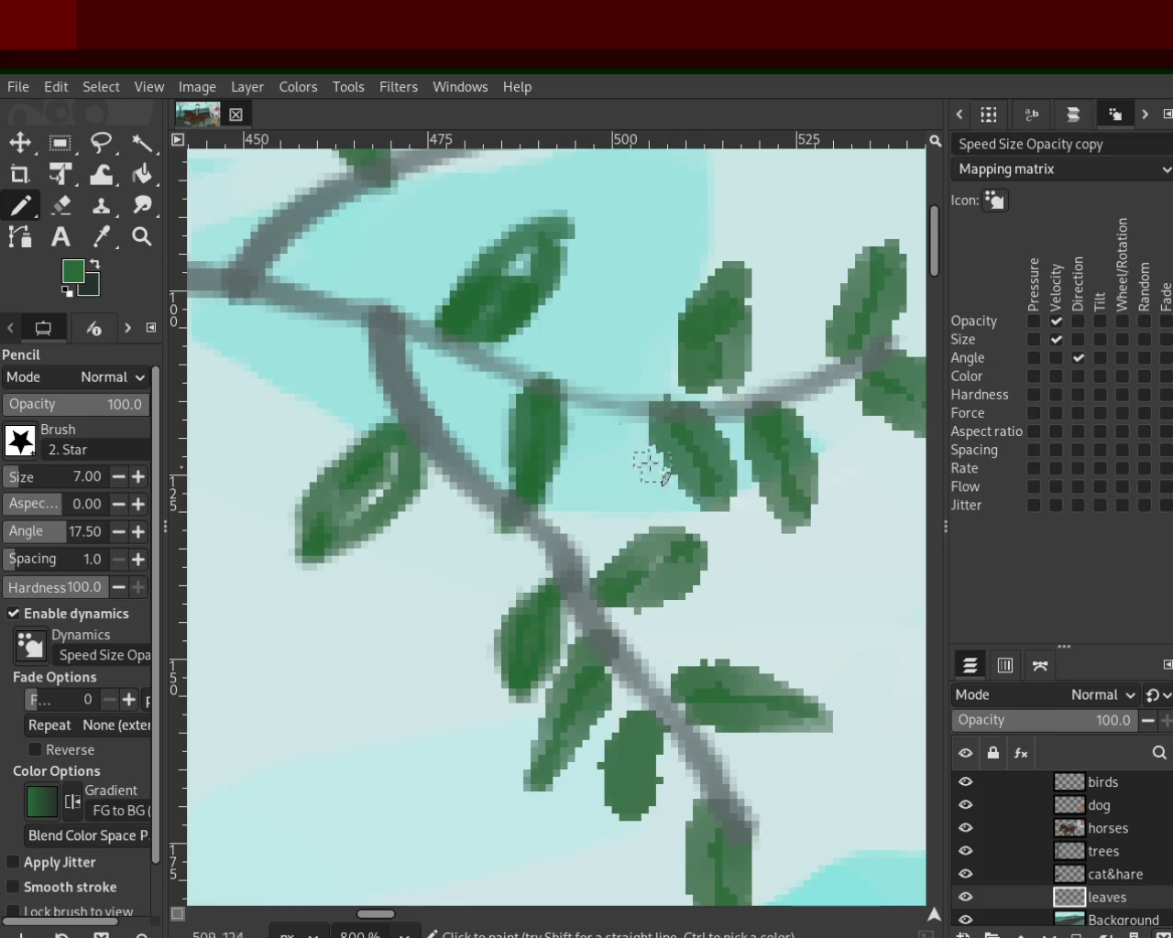
pyautogui.moveTo(588, 362)
pyautogui.mouseDown()
pyautogui.moveTo(658, 321)
pyautogui.moveTo(596, 394)
pyautogui.mouseUp()
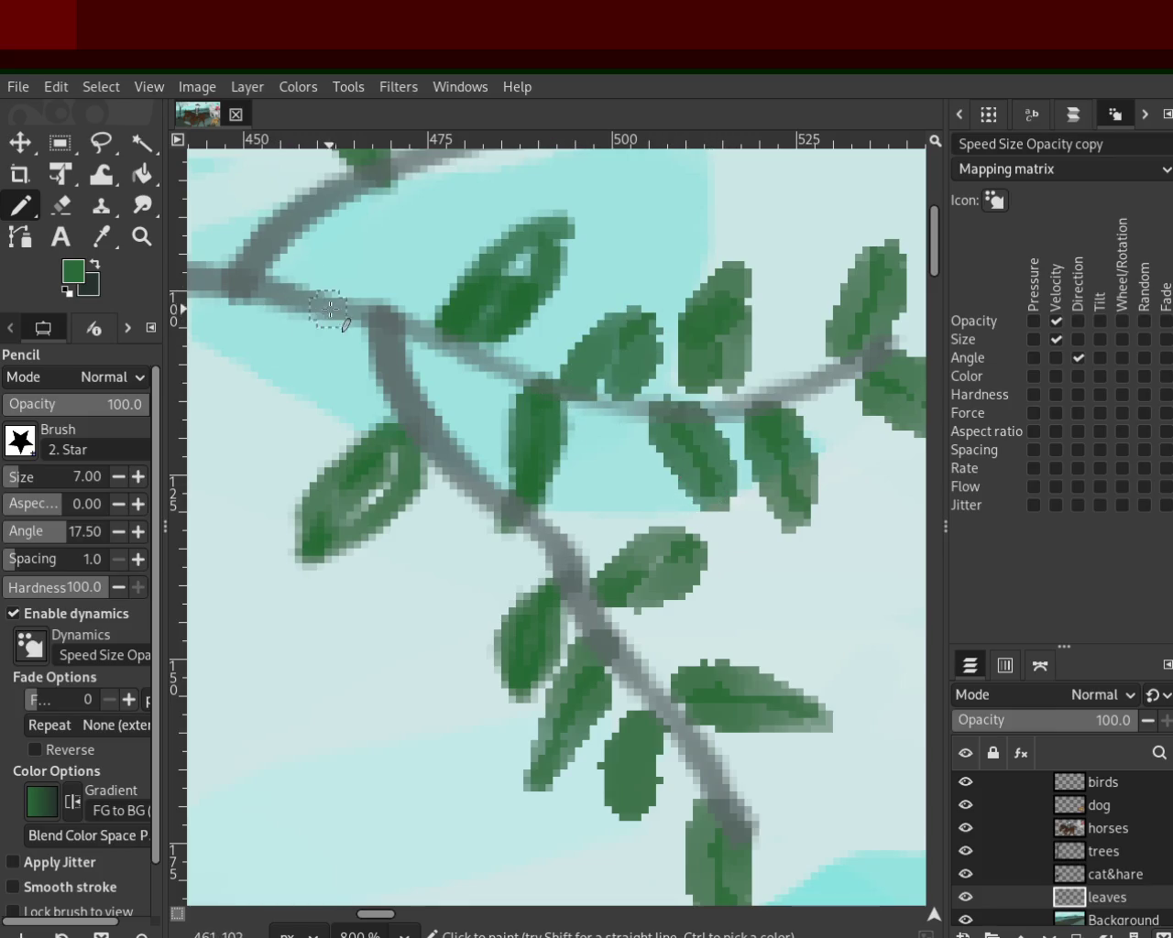
pyautogui.moveTo(277, 246)
pyautogui.mouseDown()
pyautogui.moveTo(218, 170)
pyautogui.moveTo(194, 165)
pyautogui.mouseUp()
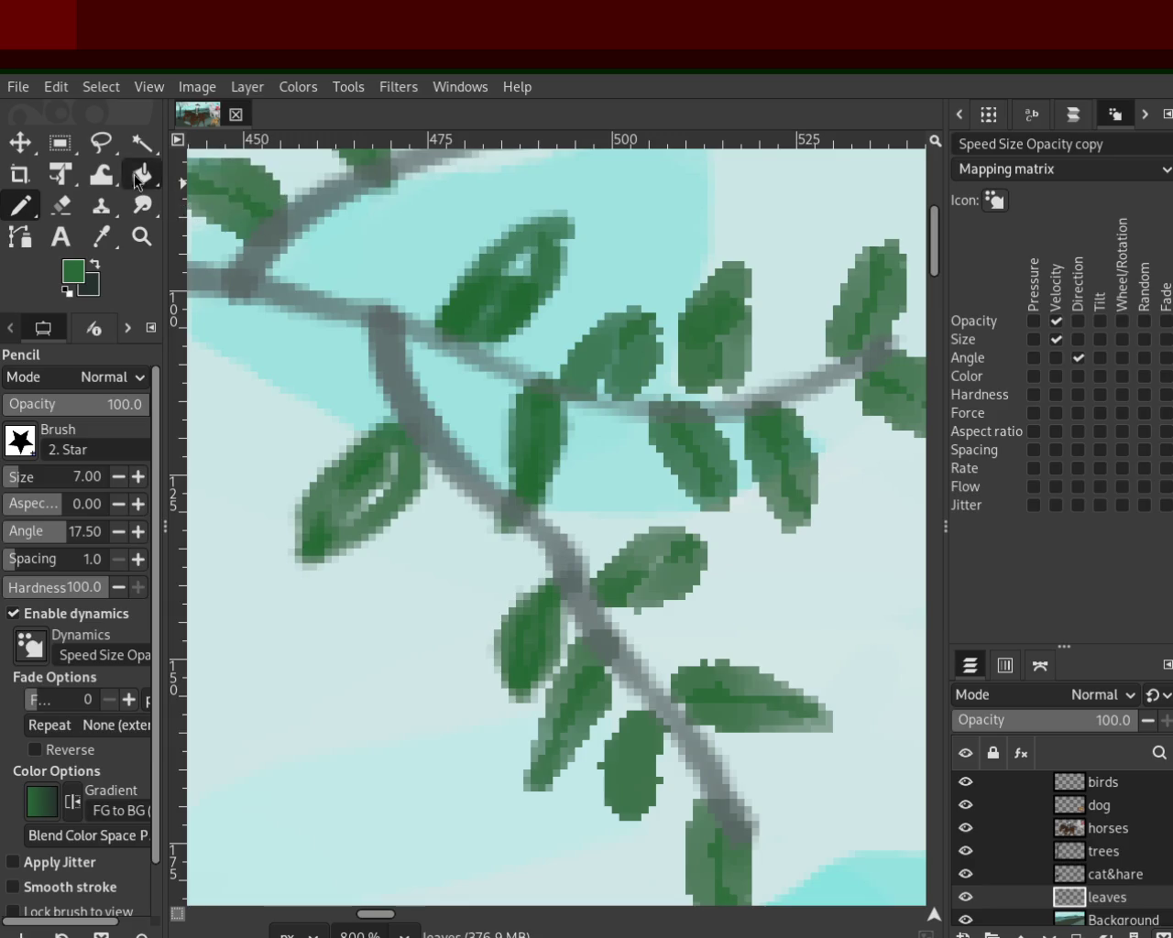
# Step: Zoom in close on the branch and pencil a first small green leaf
pyautogui.click(150, 243)
pyautogui.keyDown('ctrl'); pyautogui.click(607, 471); pyautogui.keyUp('ctrl')
pyautogui.keyDown('ctrl'); pyautogui.click(605, 431); pyautogui.keyUp('ctrl')
pyautogui.click(559, 352)
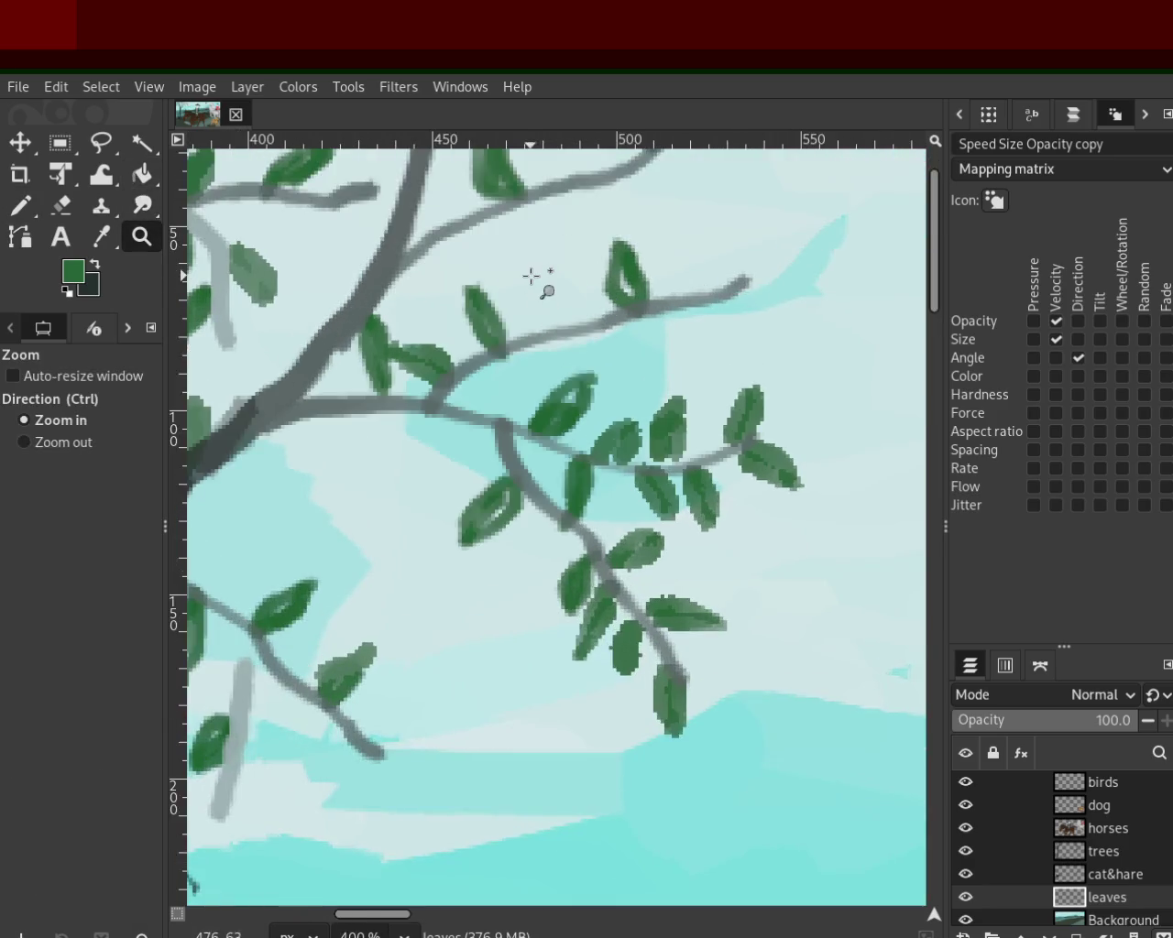
pyautogui.click(537, 280)
pyautogui.click(20, 206)
pyautogui.moveTo(550, 379)
pyautogui.mouseDown()
pyautogui.moveTo(486, 312)
pyautogui.moveTo(559, 369)
pyautogui.mouseUp()
# Step: Paint leaves on the upper twig and just below it, redrawing misplaced strokes
pyautogui.moveTo(596, 275); pyautogui.dragTo(667, 376)
pyautogui.hotkey('ctrl', 'z')
pyautogui.moveTo(617, 266); pyautogui.dragTo(685, 404)
pyautogui.moveTo(582, 404); pyautogui.dragTo(693, 497)
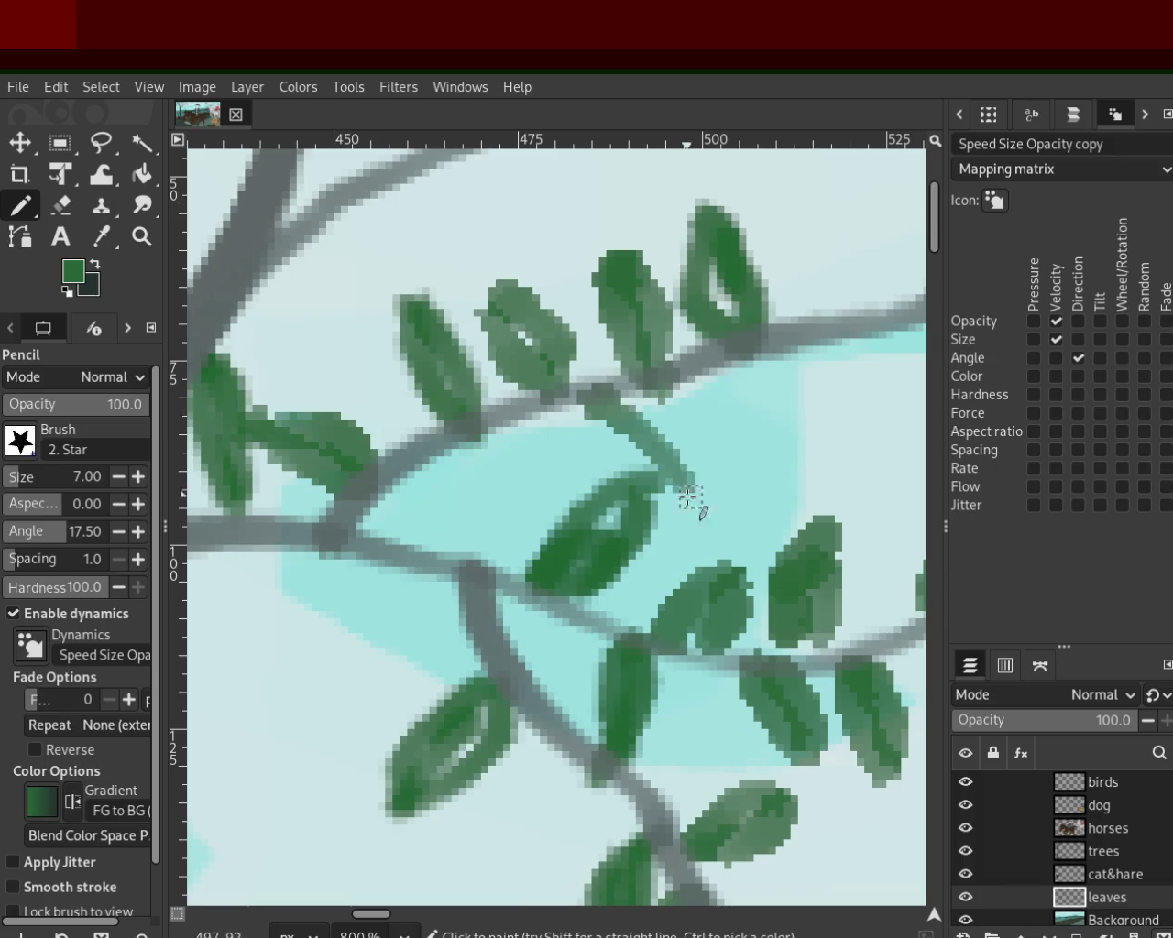
pyautogui.hotkey('ctrl', 'z')
pyautogui.moveTo(623, 408); pyautogui.dragTo(674, 481)
pyautogui.moveTo(601, 381); pyautogui.dragTo(626, 456)
# Step: Try a vertical leaf below the branch, then undo those strokes
pyautogui.moveTo(427, 464)
pyautogui.mouseDown()
pyautogui.moveTo(514, 548)
pyautogui.moveTo(509, 509)
pyautogui.moveTo(490, 542)
pyautogui.mouseUp()
pyautogui.hotkey('ctrl', 'z')
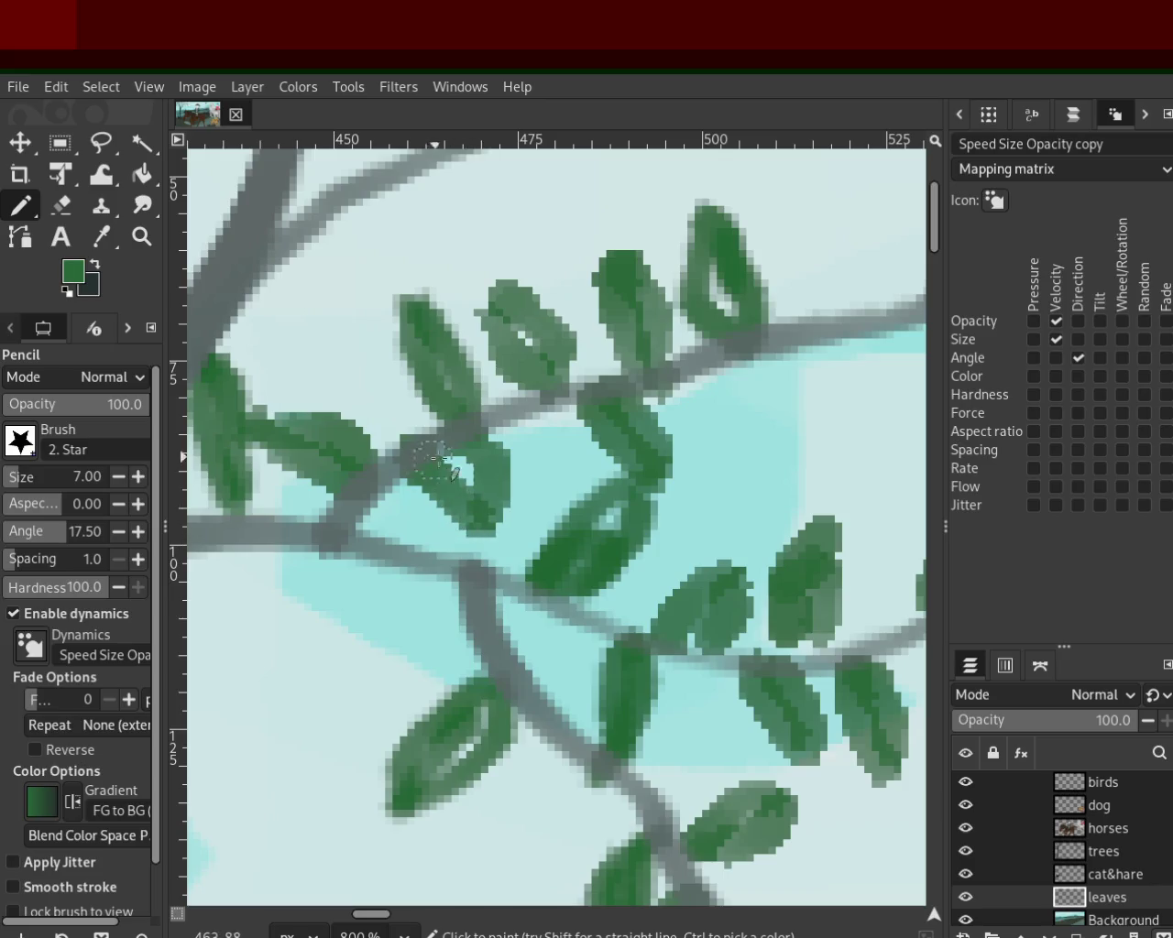
pyautogui.hotkey('ctrl', 'z')
pyautogui.hotkey('ctrl', 'z')
pyautogui.moveTo(431, 440)
pyautogui.mouseDown()
pyautogui.moveTo(459, 559)
pyautogui.moveTo(490, 550)
pyautogui.mouseUp()
pyautogui.hotkey('ctrl', 'z')
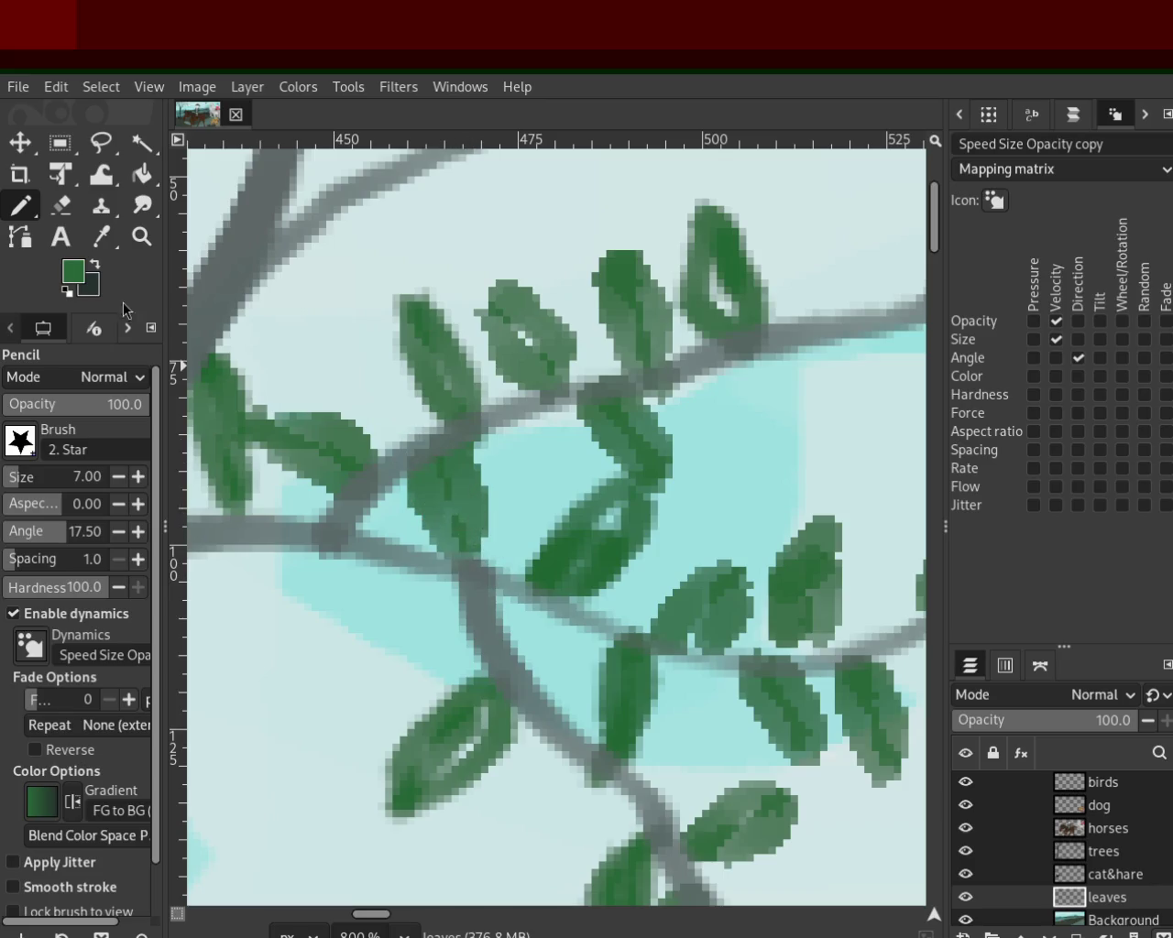
# Step: Zoom out to see the whole scene, then zoom back in near the branch tip
pyautogui.click(142, 237)
pyautogui.keyDown('ctrl'); pyautogui.click(531, 438); pyautogui.keyUp('ctrl')
pyautogui.keyDown('ctrl'); pyautogui.click(532, 438); pyautogui.keyUp('ctrl')
pyautogui.keyDown('ctrl'); pyautogui.click(532, 439); pyautogui.keyUp('ctrl')
pyautogui.keyDown('ctrl'); pyautogui.click(532, 438); pyautogui.keyUp('ctrl')
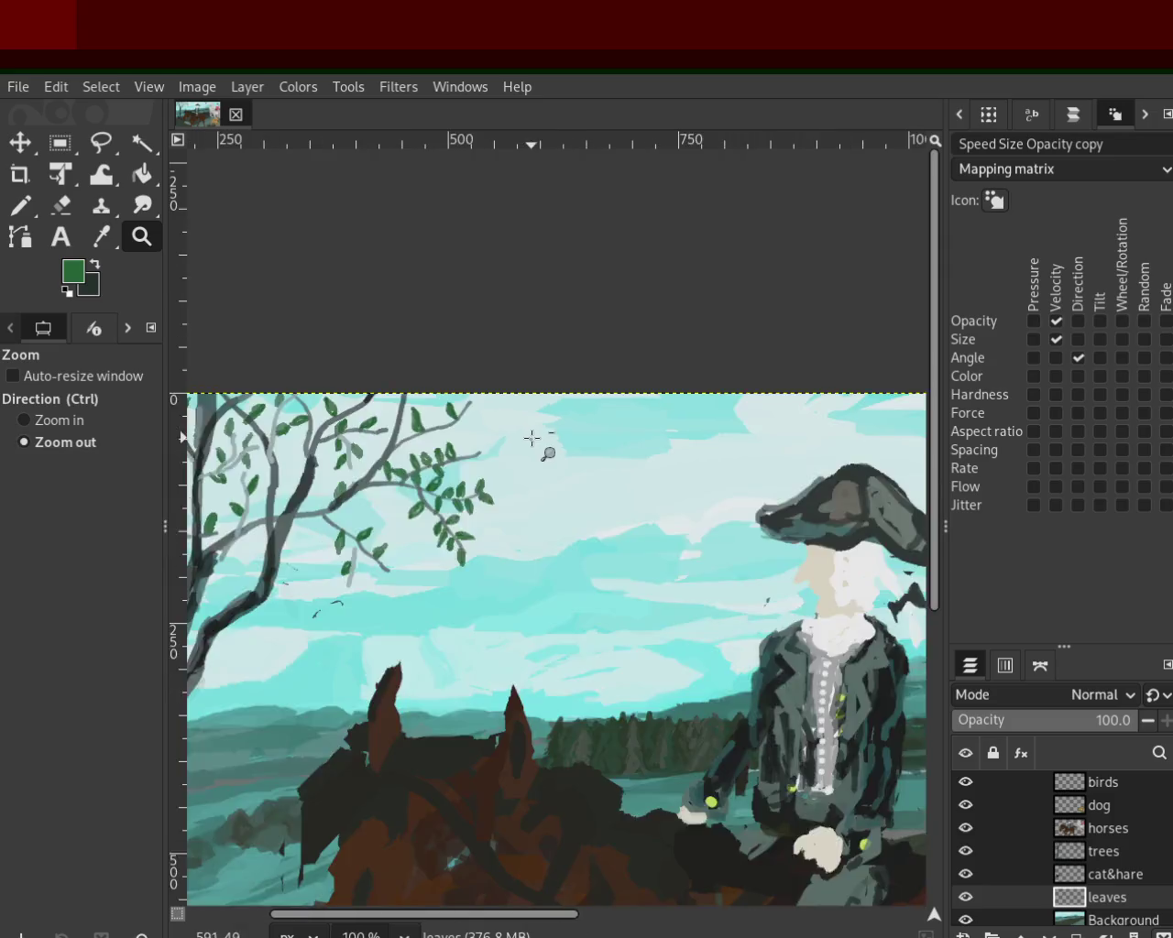
pyautogui.keyDown('ctrl'); pyautogui.click(531, 438); pyautogui.keyUp('ctrl')
pyautogui.click(513, 442)
pyautogui.click(495, 444)
pyautogui.click(493, 445)
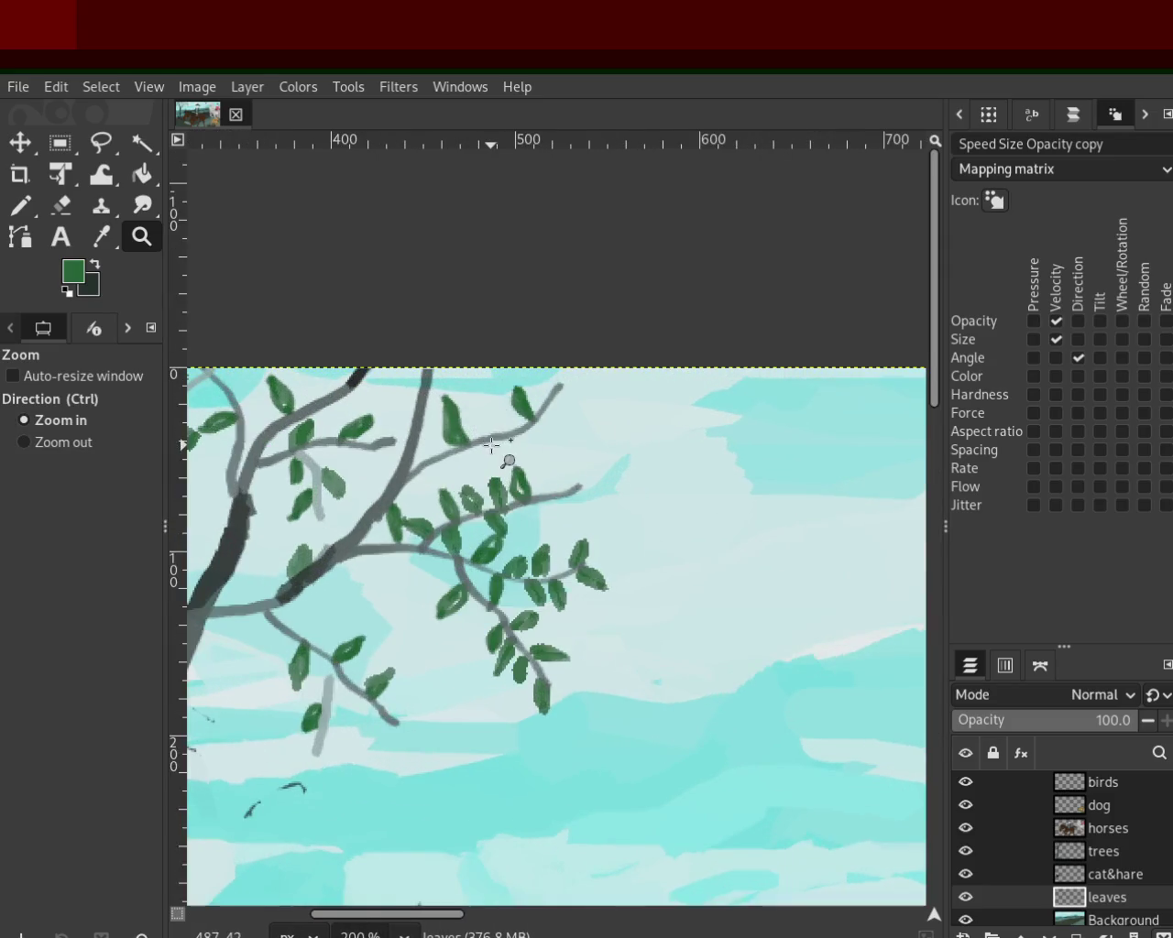
pyautogui.click(492, 446)
pyautogui.keyDown('ctrl'); pyautogui.click(600, 534); pyautogui.keyUp('ctrl')
pyautogui.click(642, 510)
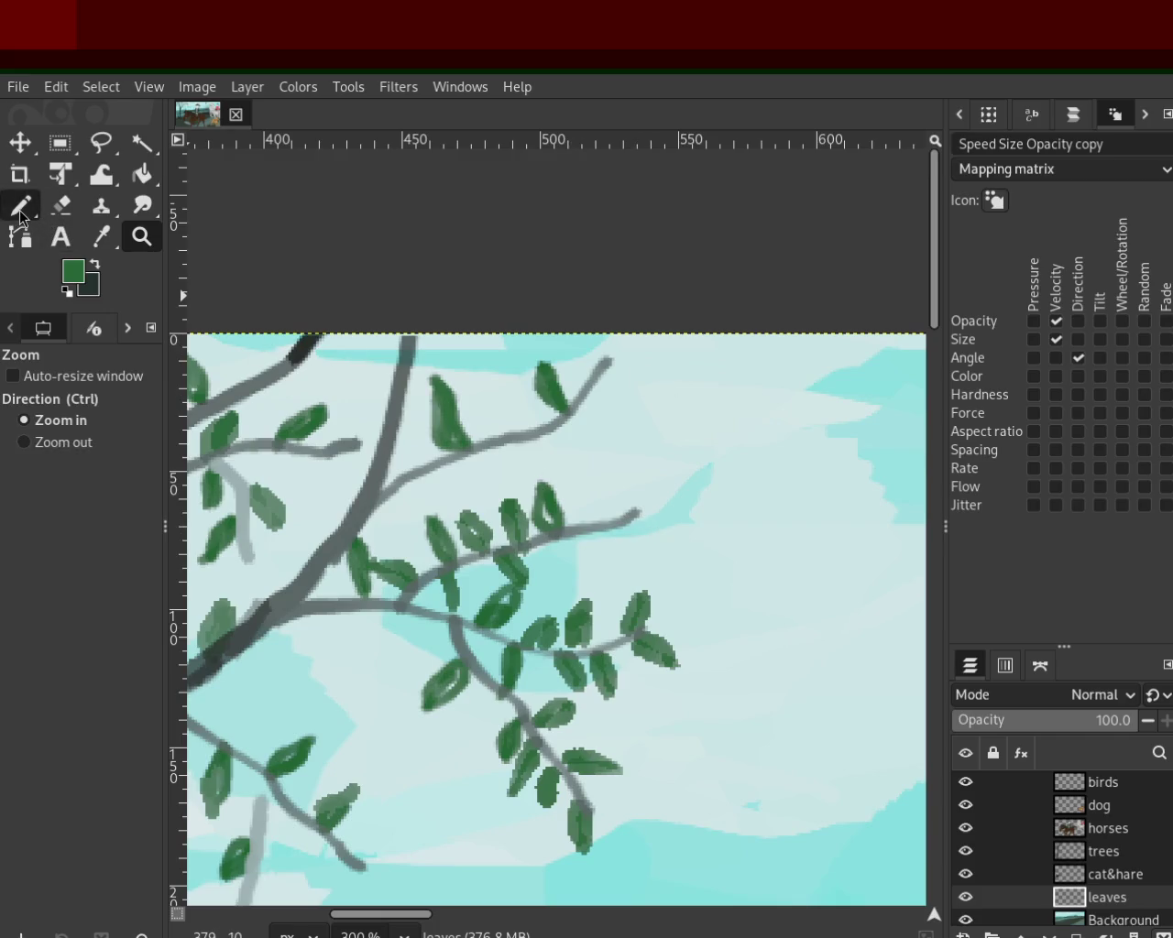
# Step: Switch to the Paintbrush, undo and redo recent leaf strokes, and discard a short leaf
pyautogui.press('p')
pyautogui.hotkey('ctrl', 'z')
pyautogui.hotkey('ctrl', 'z')
pyautogui.hotkey('ctrl', 'z')
pyautogui.hotkey('ctrl', 'z')
pyautogui.hotkey('ctrl', 'z')
pyautogui.hotkey('ctrl', 'z')
pyautogui.hotkey('ctrl', 'z')
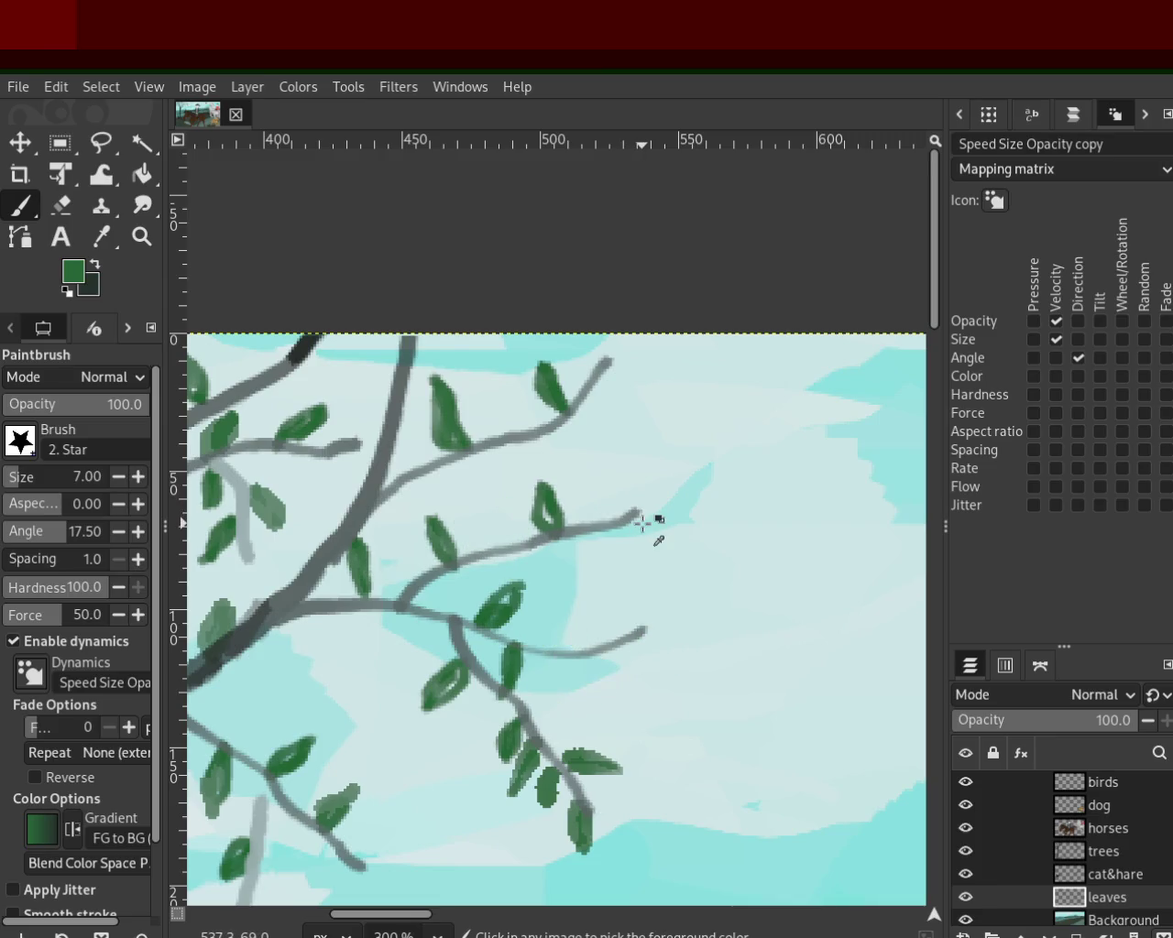
pyautogui.hotkey('ctrl', 'y')
pyautogui.hotkey('ctrl', 'y')
pyautogui.hotkey('ctrl', 'y')
pyautogui.hotkey('ctrl', 'y')
pyautogui.hotkey('ctrl', 'y')
pyautogui.hotkey('ctrl', 'y')
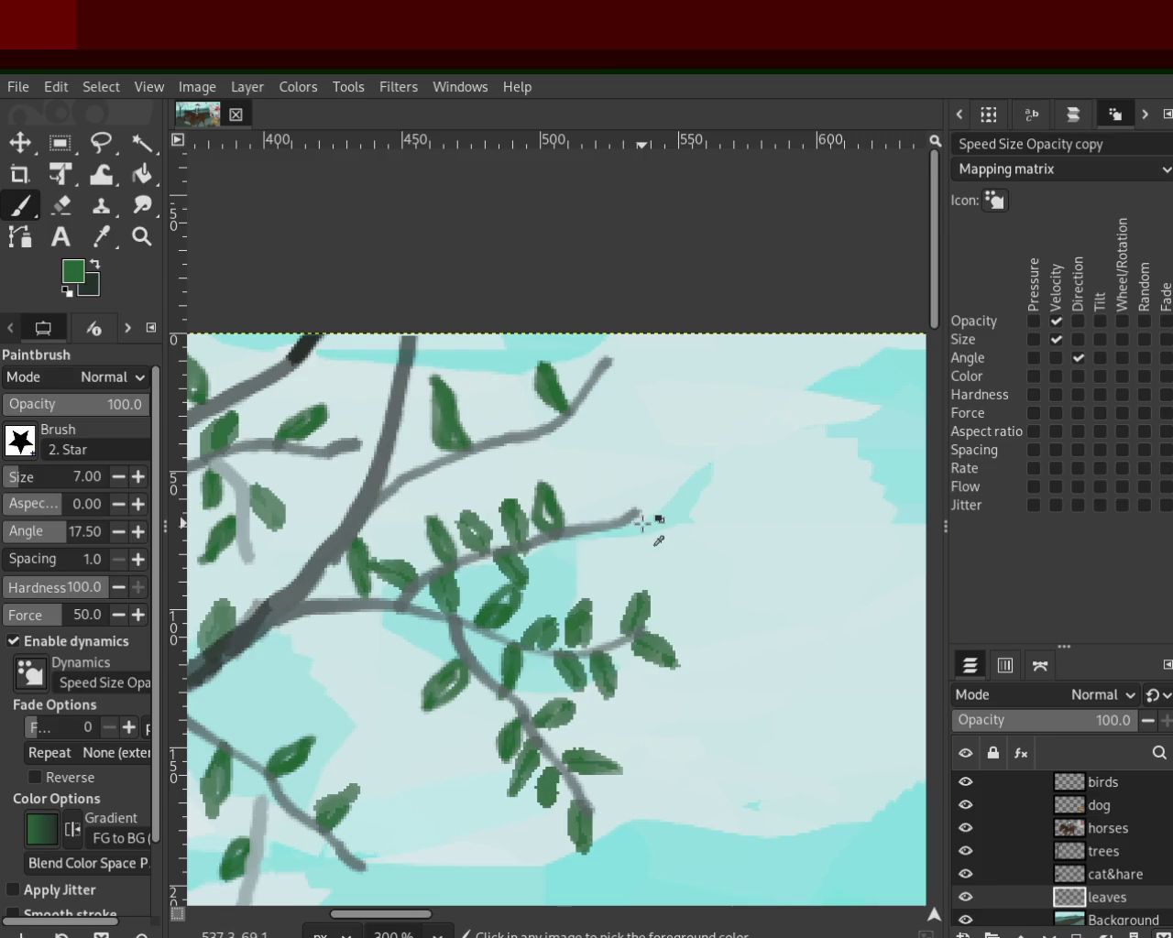
pyautogui.moveTo(597, 524)
pyautogui.mouseDown()
pyautogui.moveTo(603, 474)
pyautogui.moveTo(606, 543)
pyautogui.mouseUp()
pyautogui.hotkey('ctrl', 'z')
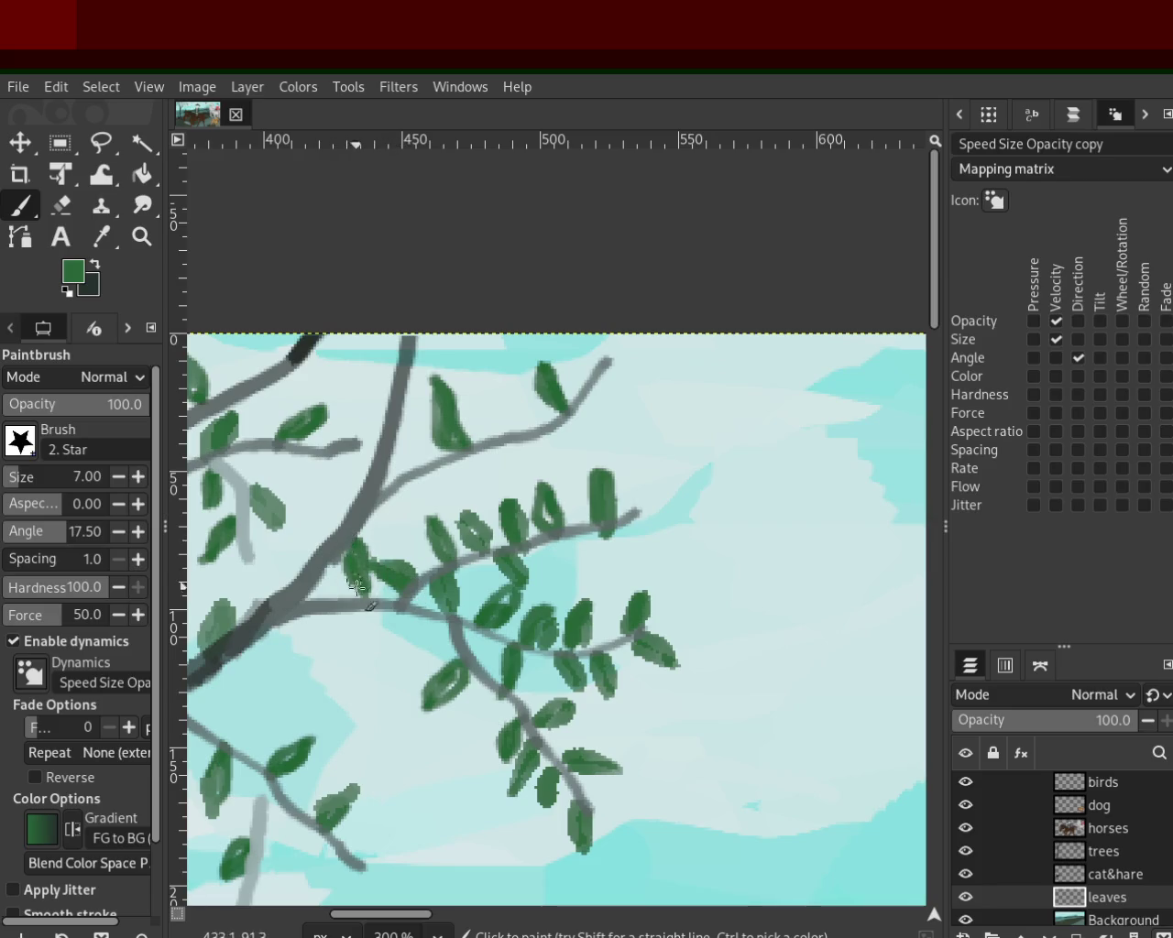
# Step: Lengthen, darken and add leaves along the lower twigs near the branch fork
pyautogui.moveTo(251, 493); pyautogui.dragTo(282, 534)
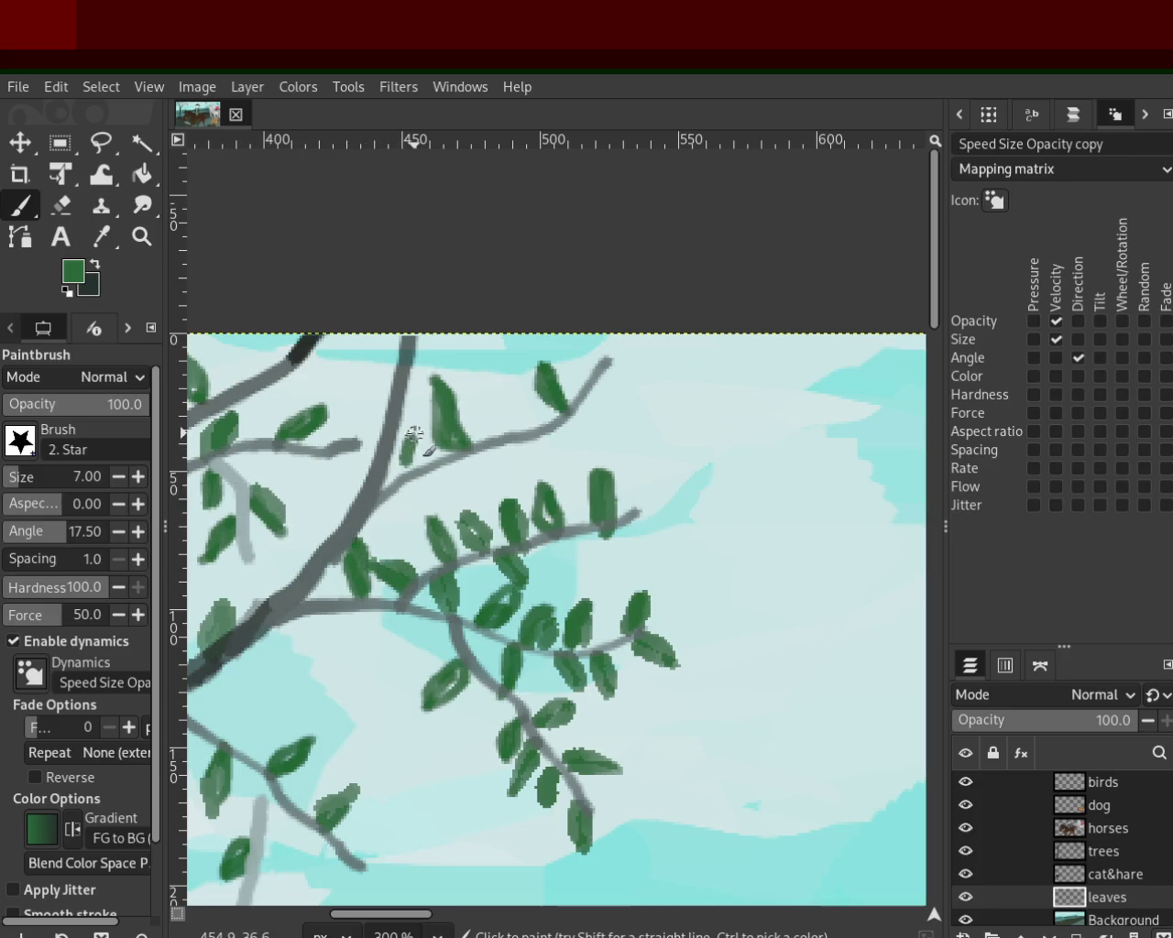
pyautogui.moveTo(414, 417)
pyautogui.mouseDown()
pyautogui.moveTo(411, 460)
pyautogui.moveTo(429, 464)
pyautogui.mouseUp()
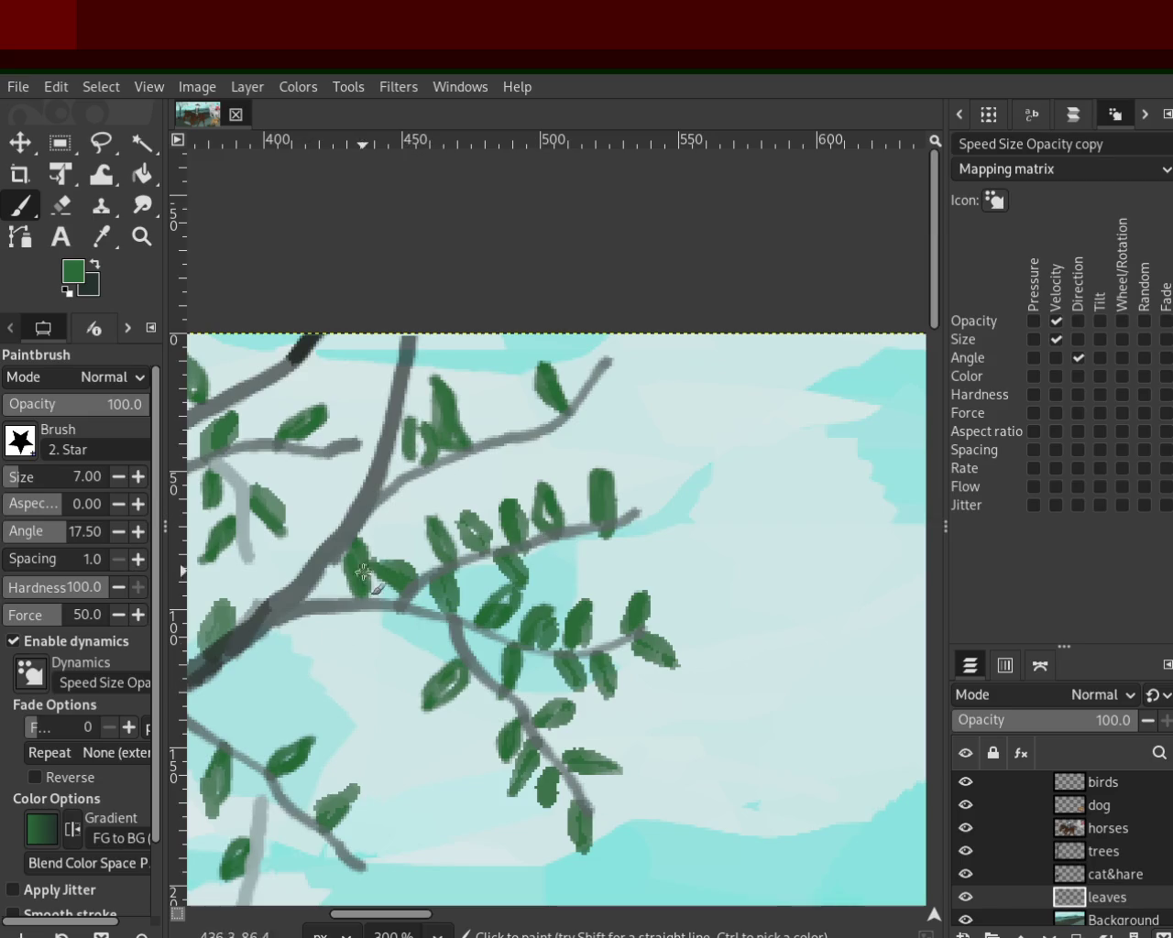
pyautogui.moveTo(353, 596)
pyautogui.mouseDown()
pyautogui.moveTo(362, 647)
pyautogui.moveTo(314, 658)
pyautogui.mouseUp()
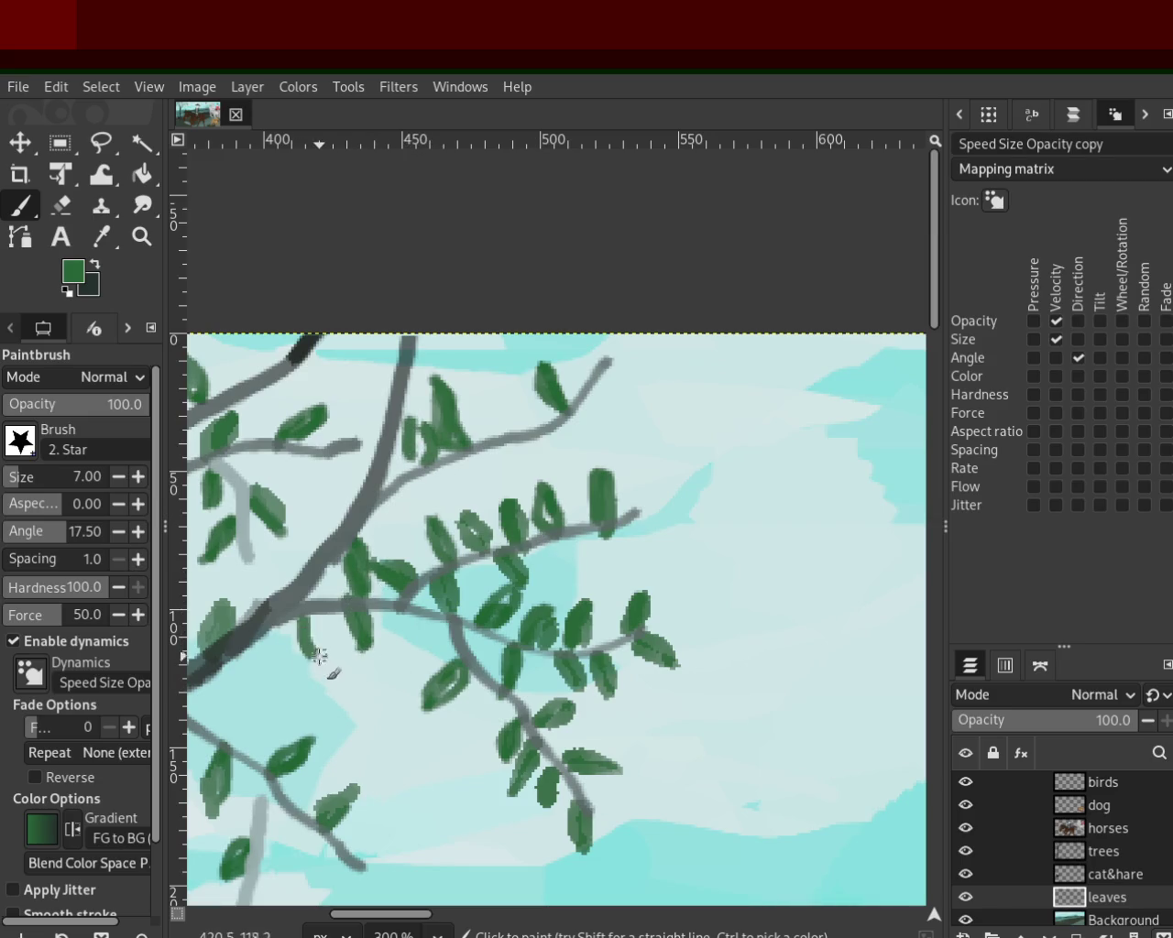
pyautogui.moveTo(467, 668)
pyautogui.mouseDown()
pyautogui.moveTo(429, 702)
pyautogui.moveTo(477, 733)
pyautogui.mouseUp()
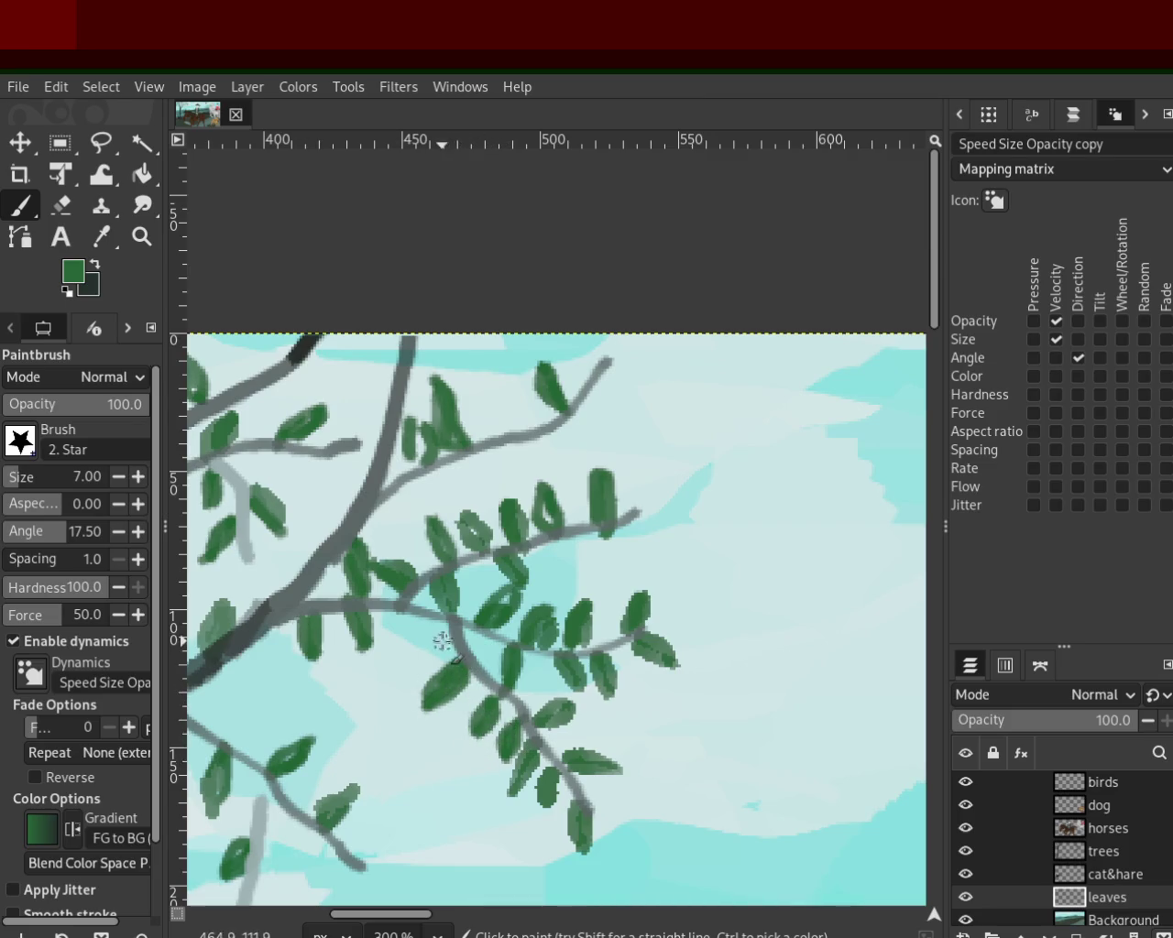
pyautogui.moveTo(449, 617); pyautogui.dragTo(417, 647)
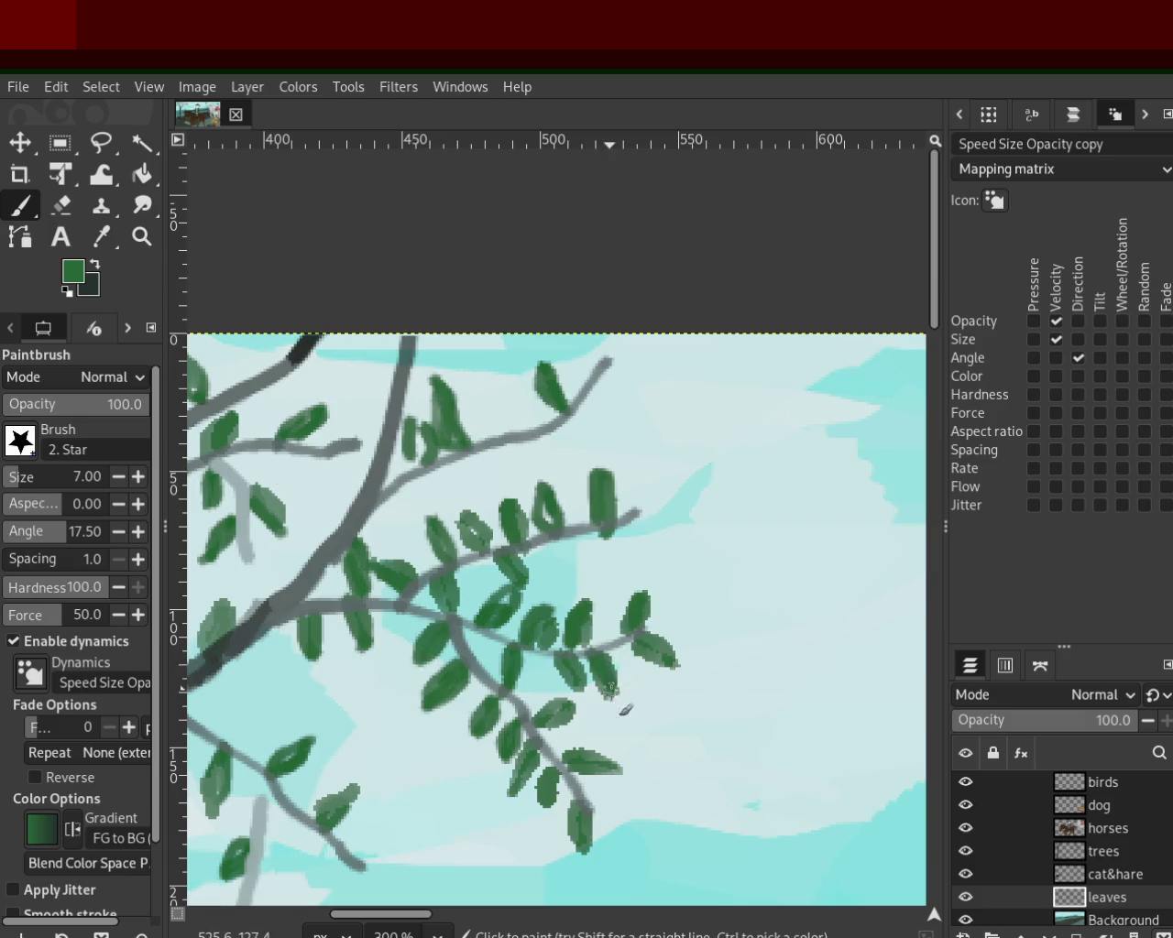
pyautogui.moveTo(612, 683); pyautogui.dragTo(619, 718)
pyautogui.hotkey('ctrl', 'z')
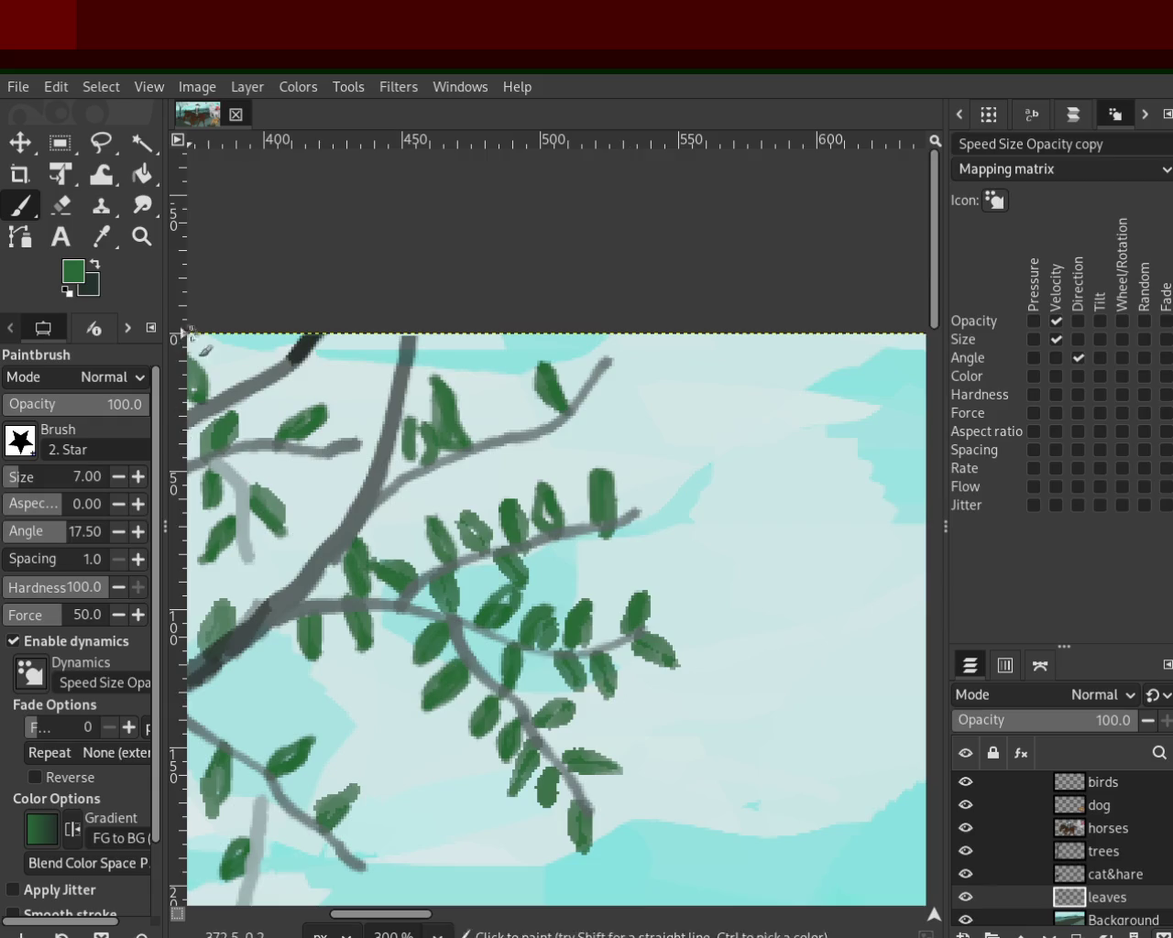
pyautogui.click(142, 236)
# Step: Zoom out to the whole painting, then zoom into the central tree's branches
pyautogui.keyDown('ctrl'); pyautogui.click(547, 494); pyautogui.keyUp('ctrl')
pyautogui.keyDown('ctrl'); pyautogui.click(548, 495); pyautogui.keyUp('ctrl')
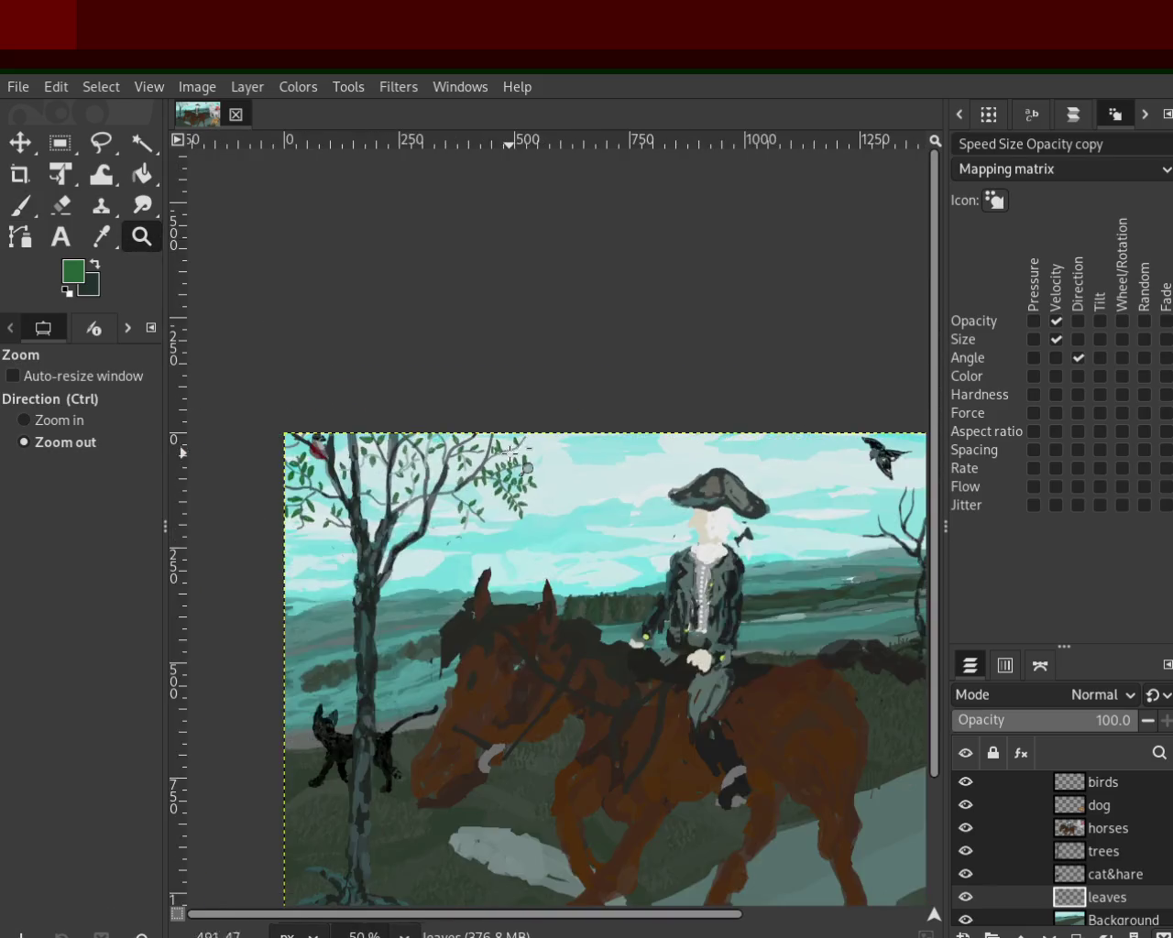
pyautogui.keyDown('ctrl'); pyautogui.click(547, 495); pyautogui.keyUp('ctrl')
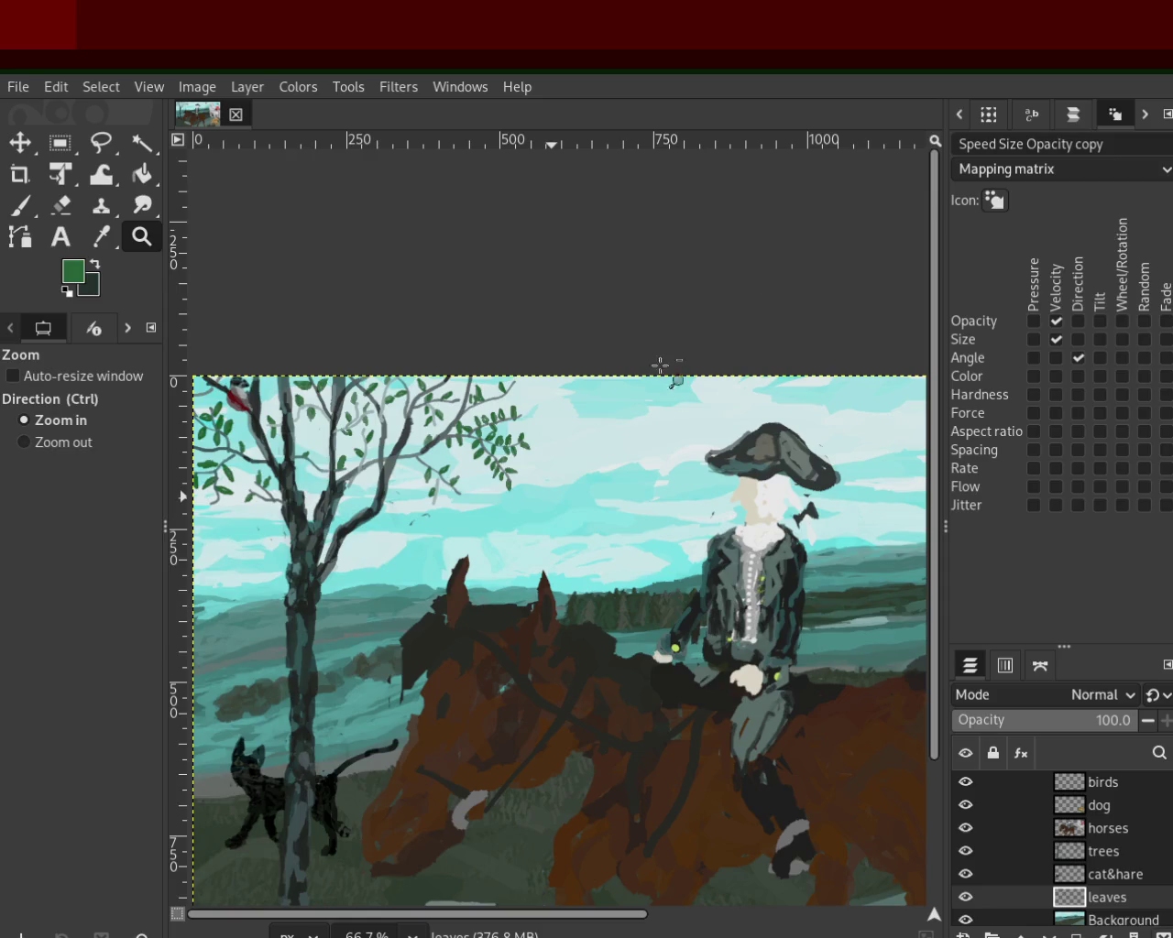
pyautogui.click(348, 417)
pyautogui.click(385, 399)
pyautogui.click(412, 383)
pyautogui.click(426, 373)
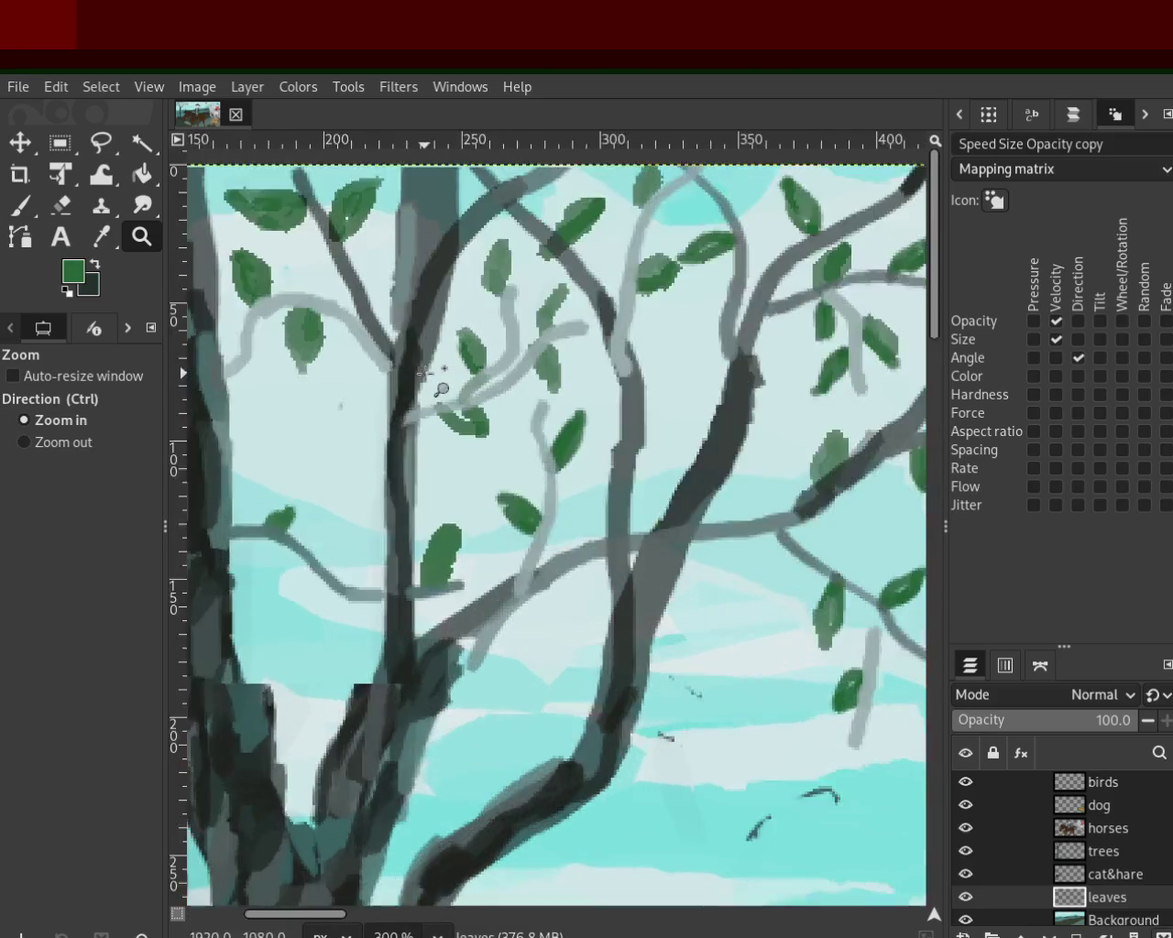
pyautogui.click(426, 373)
pyautogui.click(426, 373)
# Step: Darken the inside of a leaf with green and sample the leaf green colour
pyautogui.press('p')
pyautogui.hotkey('ctrl', 'z')
pyautogui.moveTo(463, 656); pyautogui.dragTo(431, 769)
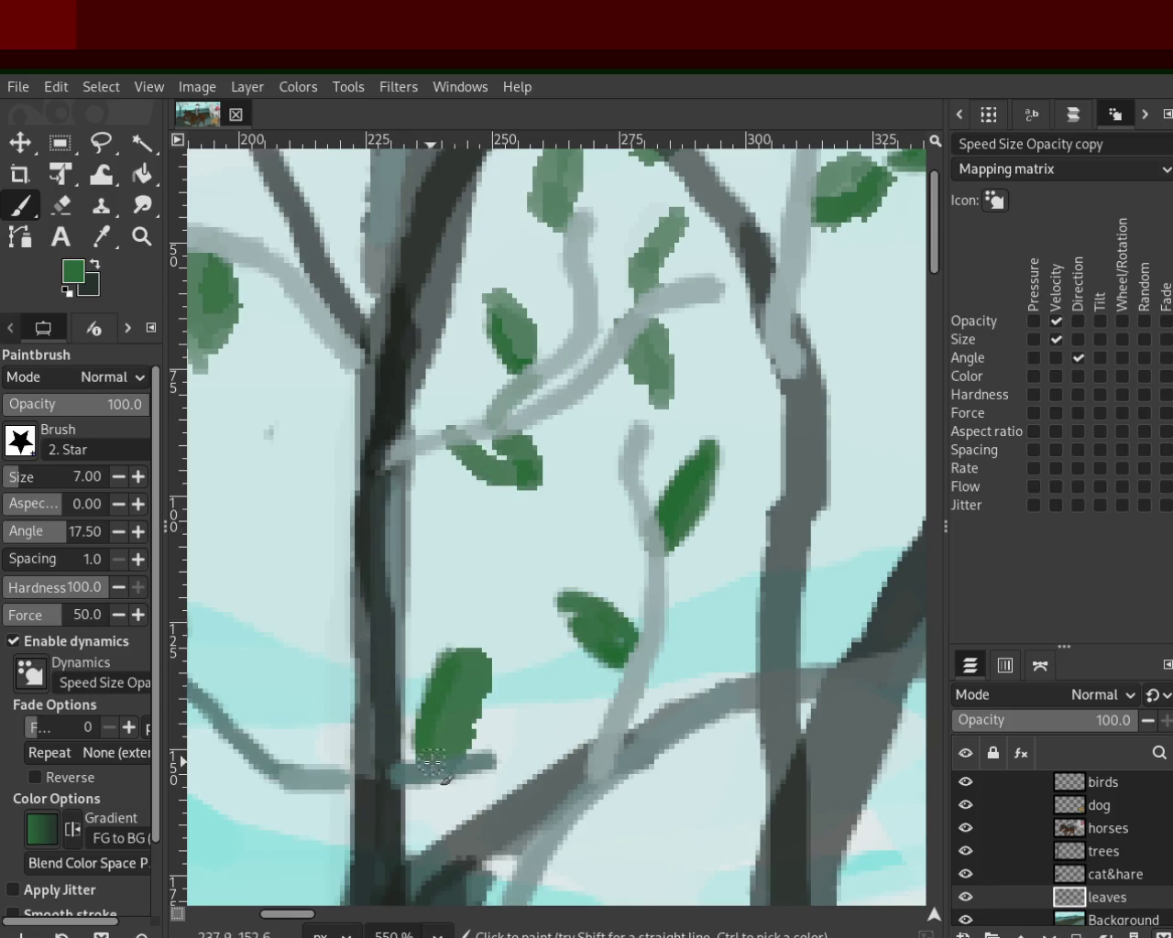
pyautogui.moveTo(449, 710); pyautogui.dragTo(426, 792)
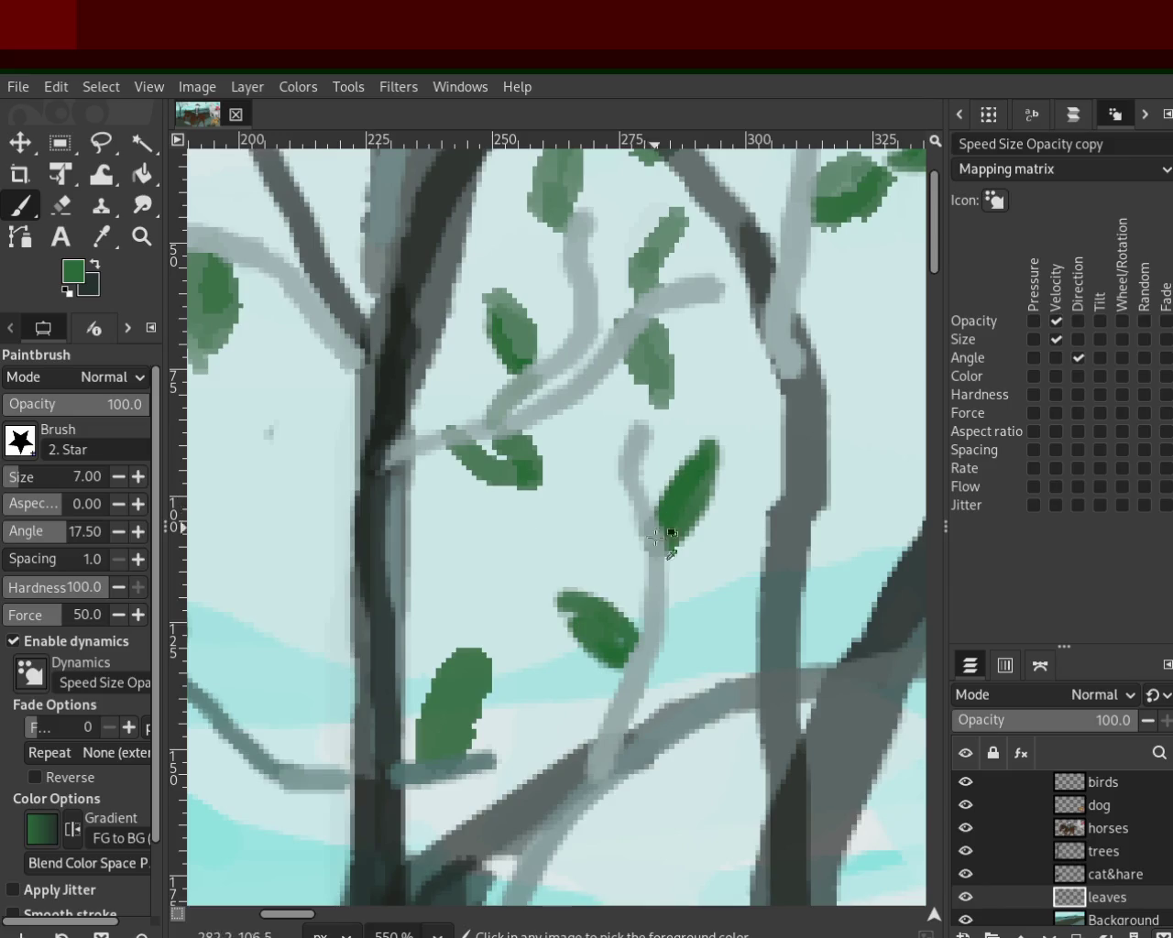
pyautogui.keyDown('ctrl'); pyautogui.click(647, 619); pyautogui.keyUp('ctrl')
pyautogui.keyDown('ctrl'); pyautogui.click(702, 522); pyautogui.keyUp('ctrl')
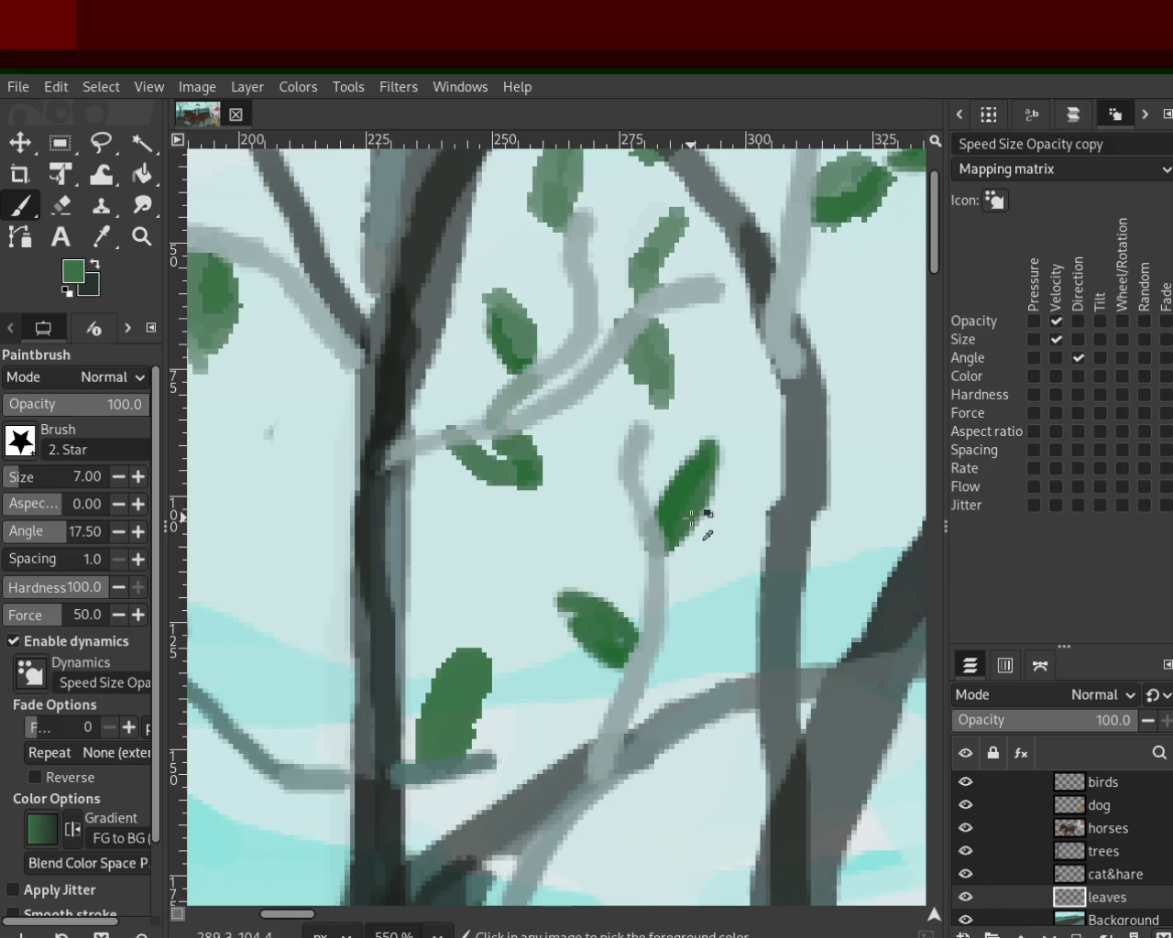
# Step: Try leaves on the twig and beside the trunk, then add green atop a leaf
pyautogui.moveTo(674, 646)
pyautogui.mouseDown()
pyautogui.moveTo(715, 596)
pyautogui.moveTo(666, 675)
pyautogui.moveTo(724, 561)
pyautogui.mouseUp()
pyautogui.hotkey('ctrl', 'z')
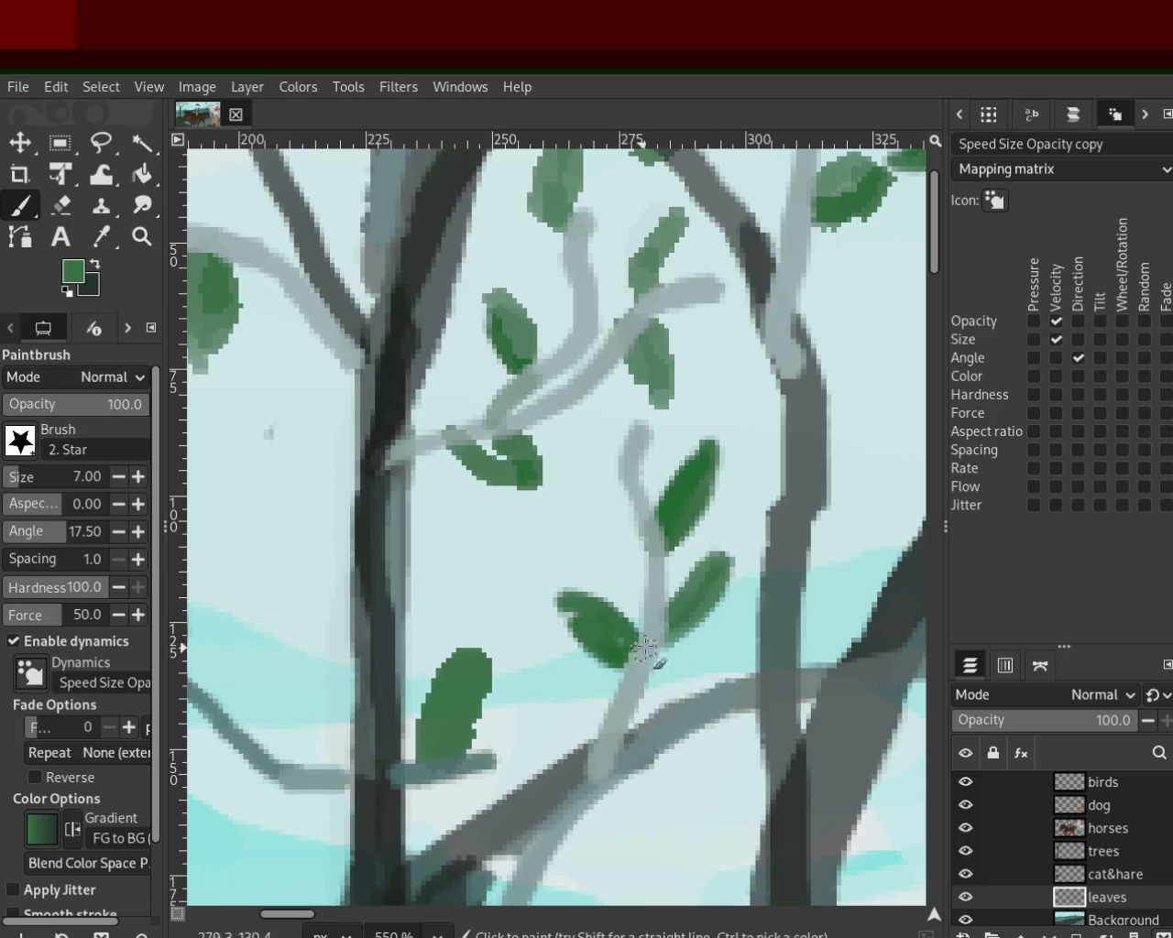
pyautogui.hotkey('ctrl', 'z')
pyautogui.moveTo(760, 397); pyautogui.dragTo(726, 371)
pyautogui.hotkey('ctrl', 'z')
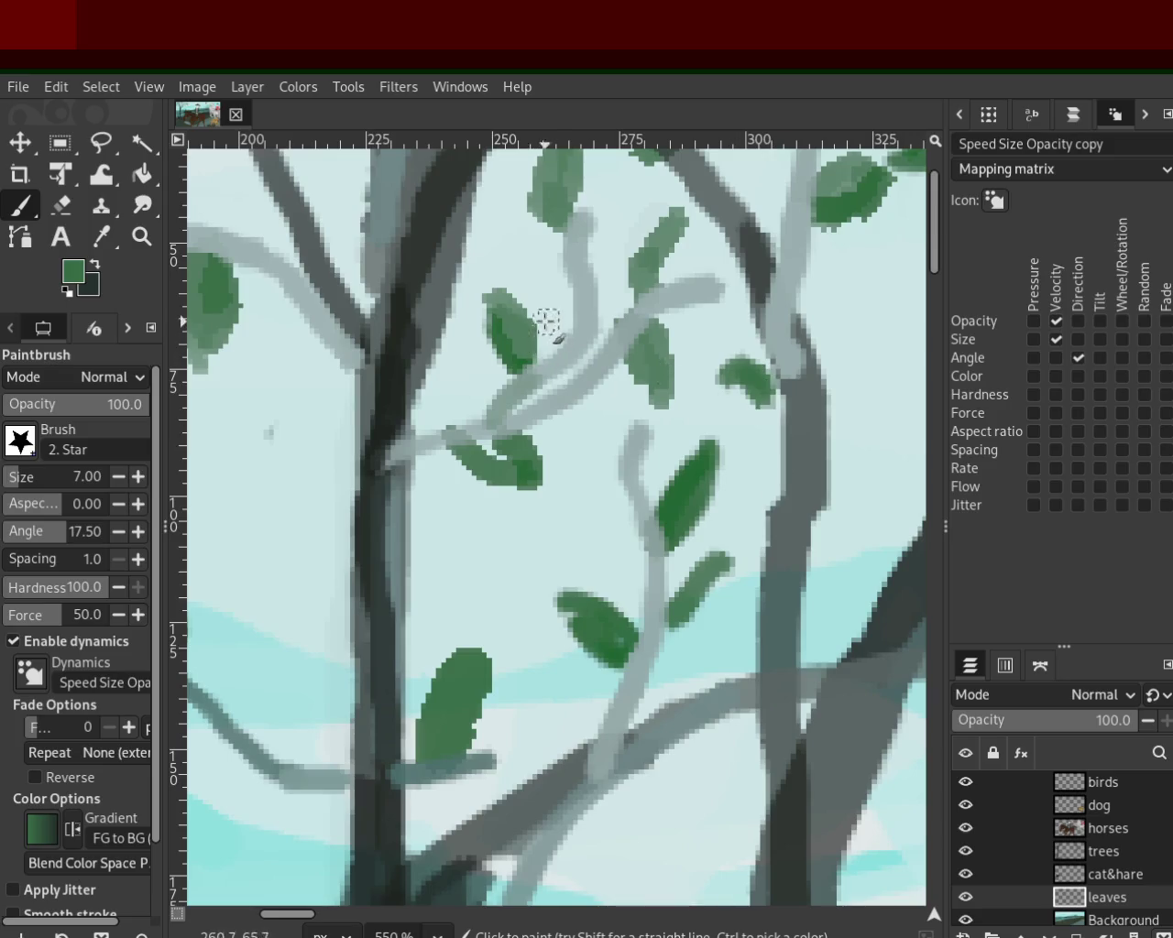
pyautogui.moveTo(548, 323); pyautogui.dragTo(524, 306)
# Step: Sample the pale sky colour, then zoom in on the branch near the bird
pyautogui.click(142, 205)
pyautogui.keyDown('ctrl'); pyautogui.click(652, 479); pyautogui.keyUp('ctrl')
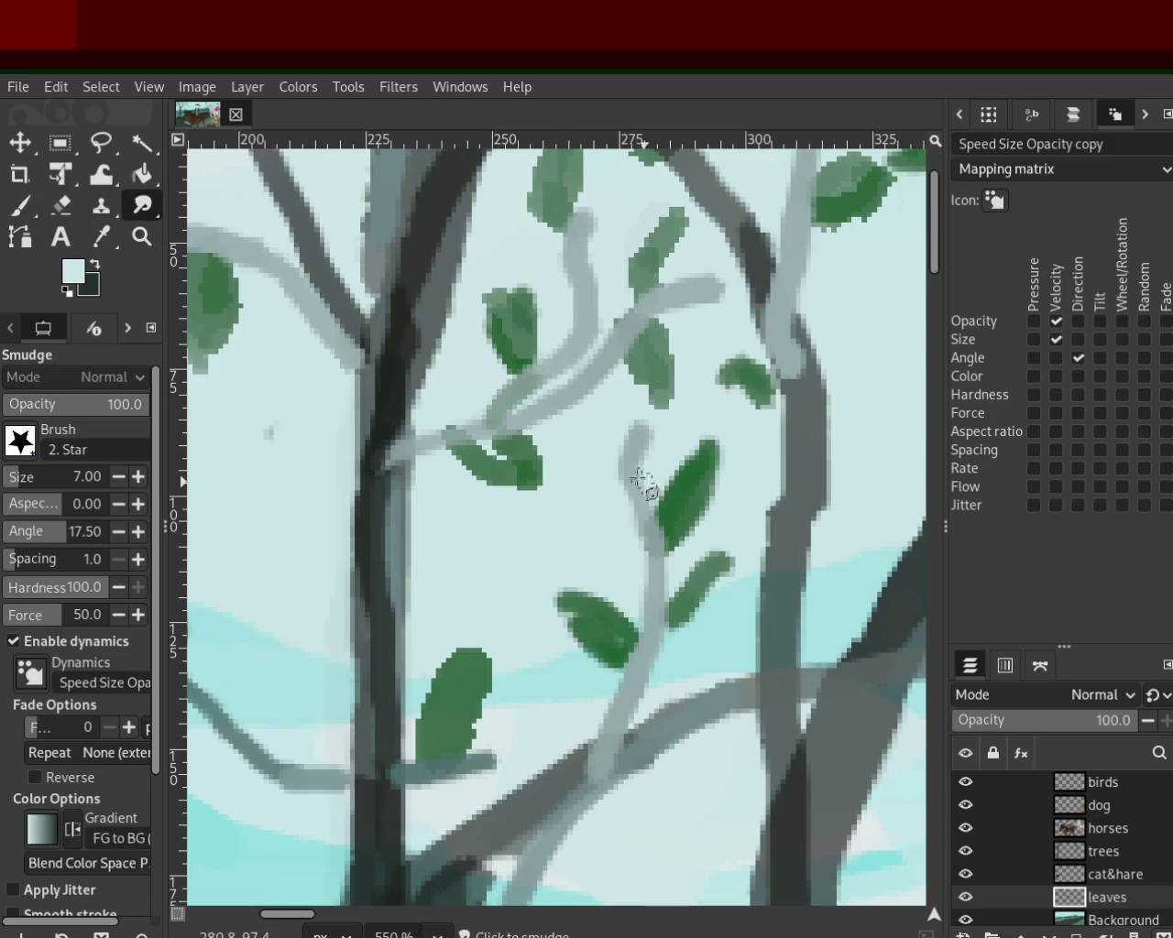
pyautogui.click(142, 236)
pyautogui.keyDown('ctrl'); pyautogui.click(366, 591); pyautogui.keyUp('ctrl')
pyautogui.keyDown('ctrl'); pyautogui.click(367, 591); pyautogui.keyUp('ctrl')
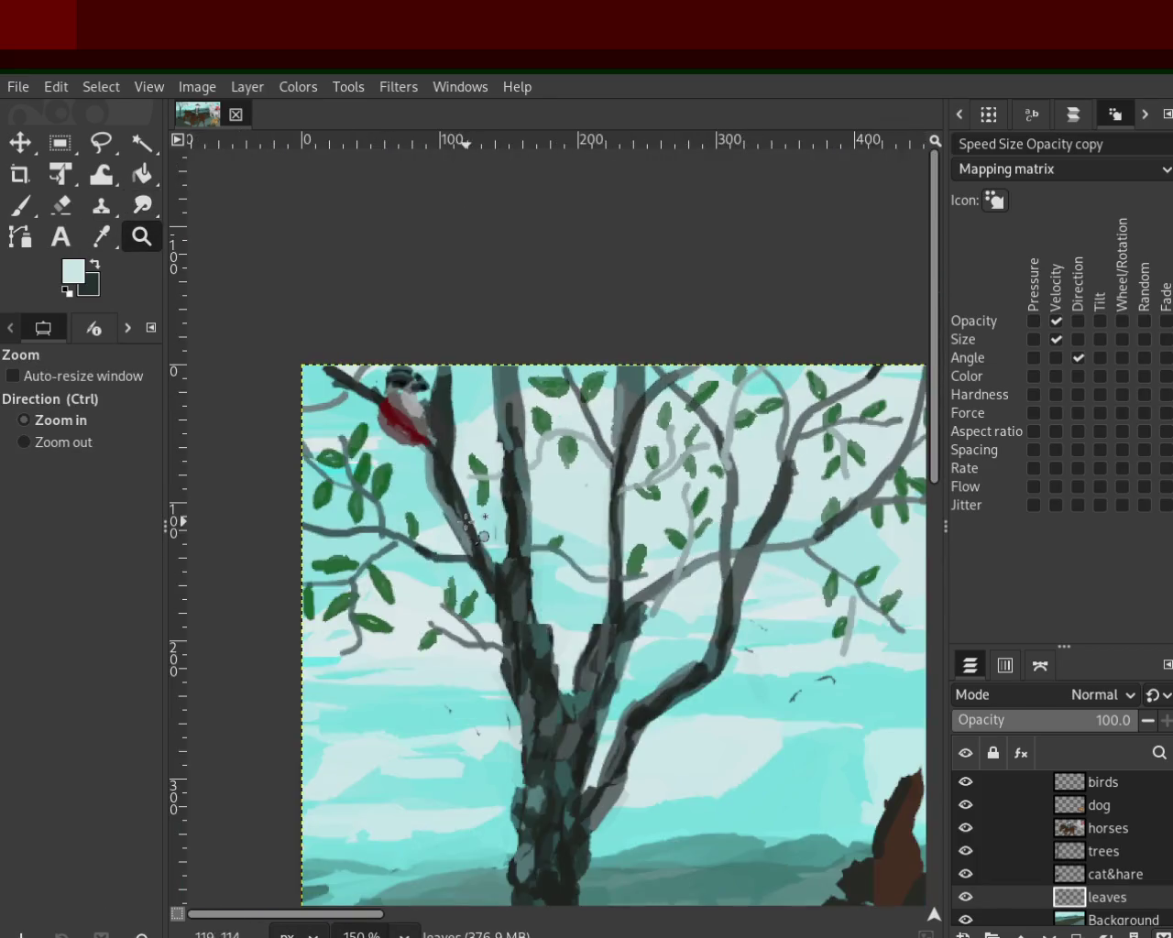
pyautogui.click(367, 591)
pyautogui.click(367, 591)
pyautogui.click(380, 585)
pyautogui.click(388, 582)
# Step: Paint small green leaves on the thin branches near the bird, repainting bad strokes
pyautogui.press('p')
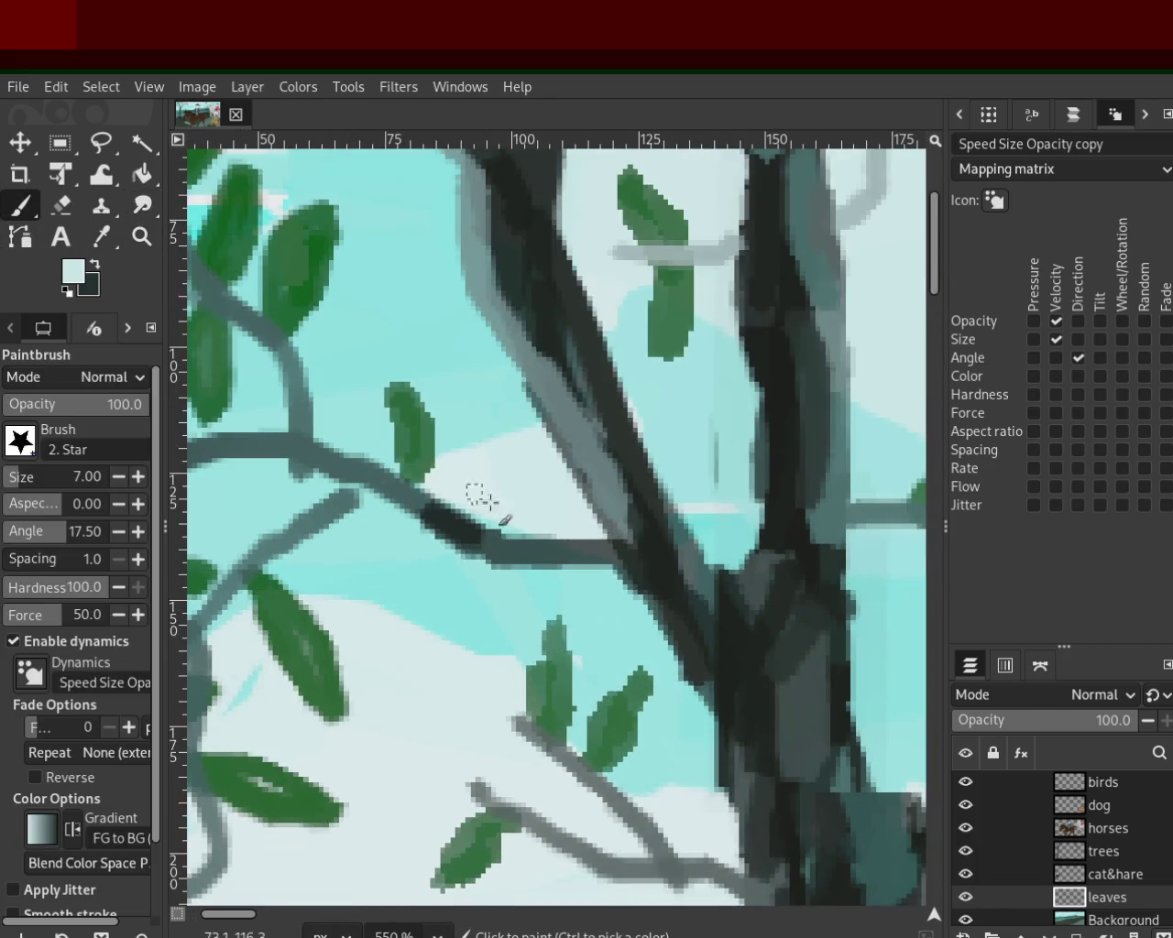
pyautogui.keyDown('ctrl'); pyautogui.click(408, 429); pyautogui.keyUp('ctrl')
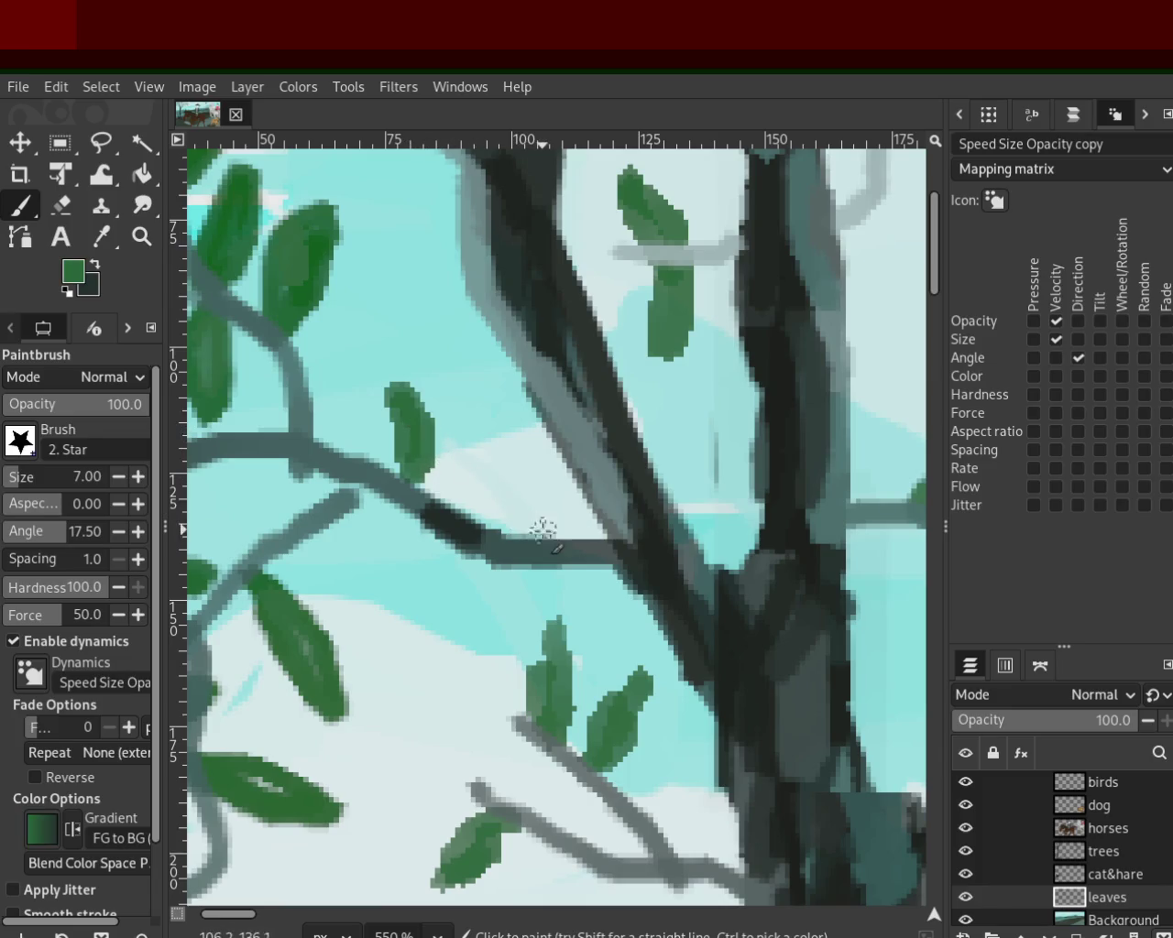
pyautogui.moveTo(532, 536); pyautogui.dragTo(527, 461)
pyautogui.hotkey('ctrl', 'z')
pyautogui.moveTo(511, 537)
pyautogui.mouseDown()
pyautogui.moveTo(498, 458)
pyautogui.moveTo(498, 532)
pyautogui.moveTo(491, 490)
pyautogui.mouseUp()
pyautogui.hotkey('ctrl', 'z')
pyautogui.moveTo(335, 518)
pyautogui.mouseDown()
pyautogui.moveTo(341, 594)
pyautogui.moveTo(321, 506)
pyautogui.mouseUp()
pyautogui.hotkey('ctrl', 'z')
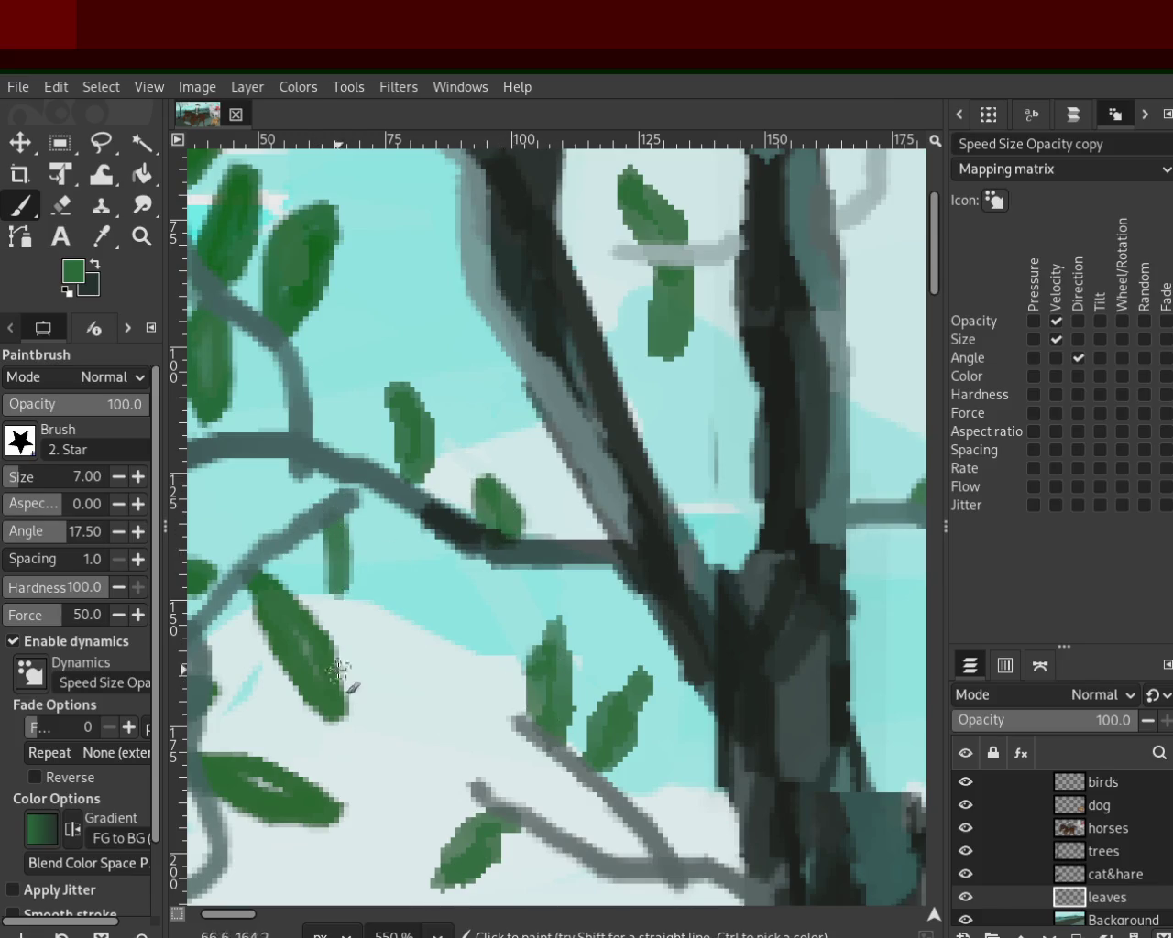
pyautogui.moveTo(312, 380)
pyautogui.mouseDown()
pyautogui.moveTo(365, 334)
pyautogui.moveTo(307, 383)
pyautogui.mouseUp()
# Step: Zoom out to show the whole tree
pyautogui.press('z')
pyautogui.keyDown('ctrl'); pyautogui.click(438, 563); pyautogui.keyUp('ctrl')
pyautogui.keyDown('ctrl'); pyautogui.click(440, 550); pyautogui.keyUp('ctrl')
pyautogui.keyDown('ctrl'); pyautogui.click(449, 527); pyautogui.keyUp('ctrl')
pyautogui.keyDown('ctrl'); pyautogui.click(458, 501); pyautogui.keyUp('ctrl')
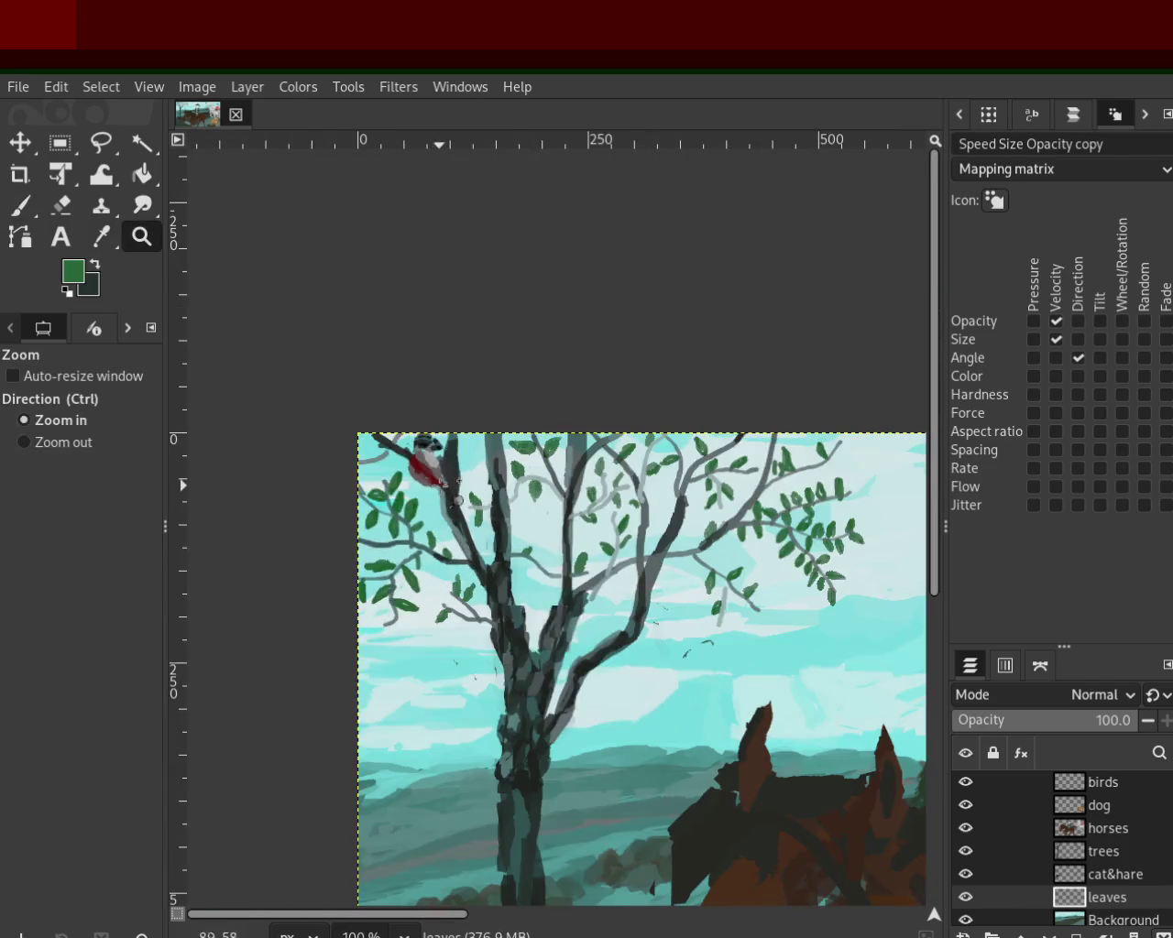
# Step: Zoom in near the bird, enlarge the left-edge leaf and paint a new leaf by the grey branch
pyautogui.keyDown('ctrl'); pyautogui.click(459, 500); pyautogui.keyUp('ctrl')
pyautogui.click(550, 444)
pyautogui.click(371, 459)
pyautogui.click(276, 471)
pyautogui.click(22, 209)
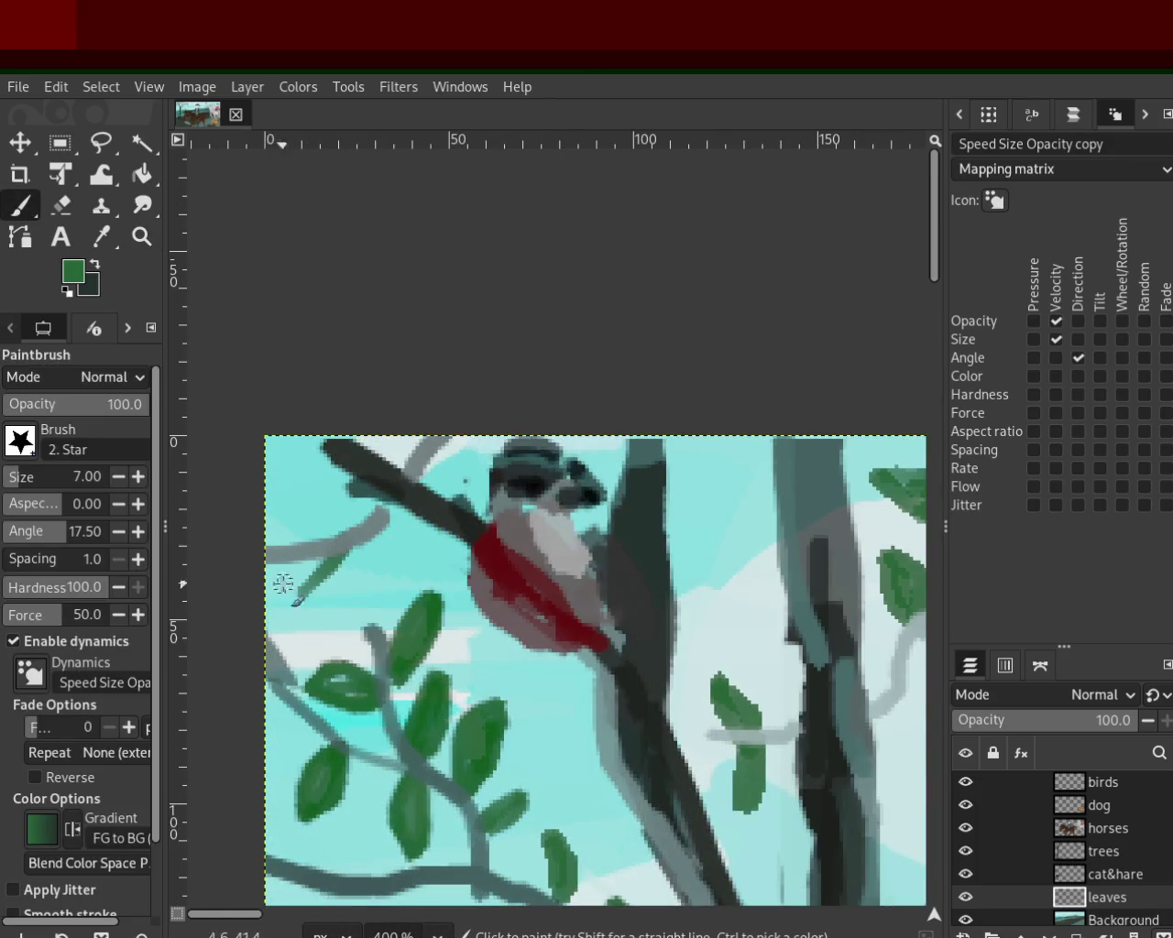
pyautogui.moveTo(327, 559); pyautogui.dragTo(320, 567)
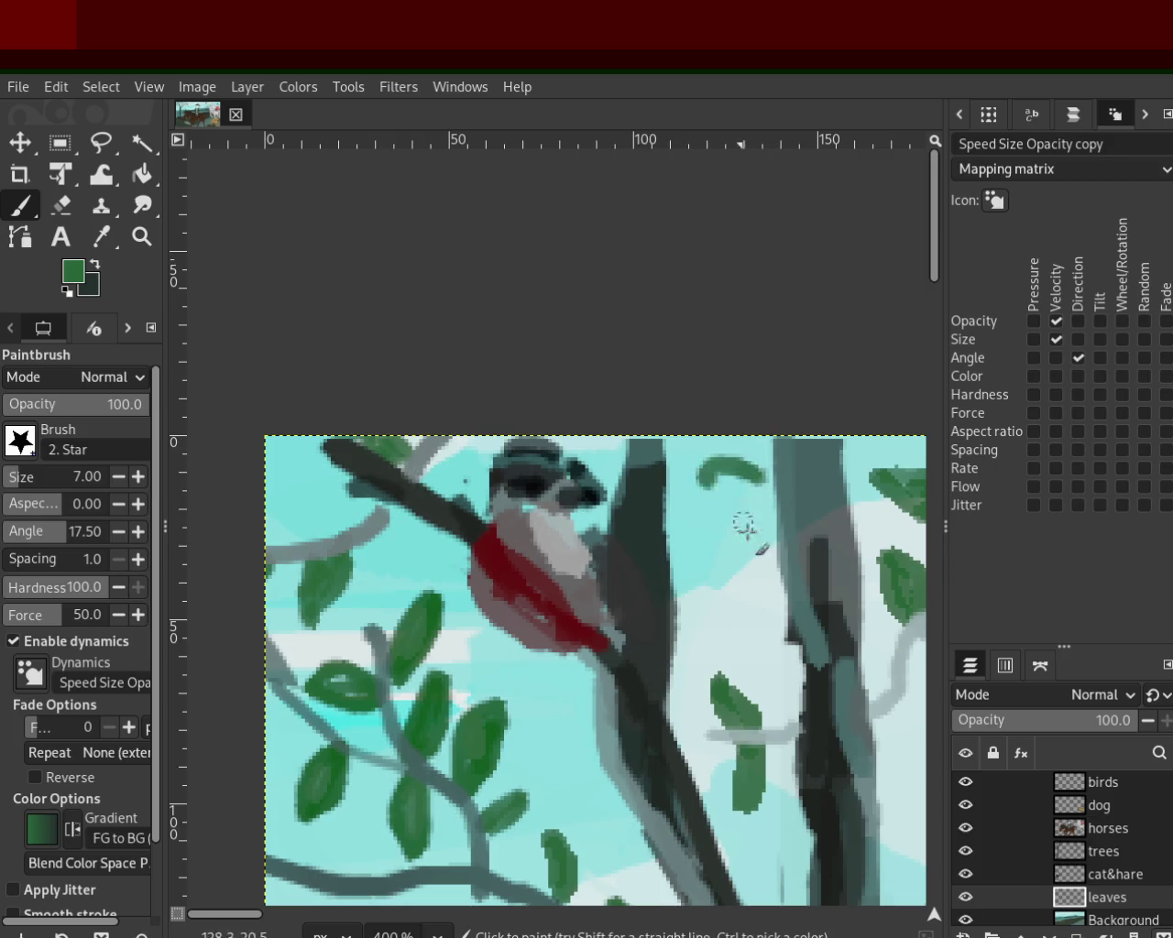
pyautogui.moveTo(787, 721); pyautogui.dragTo(768, 663)
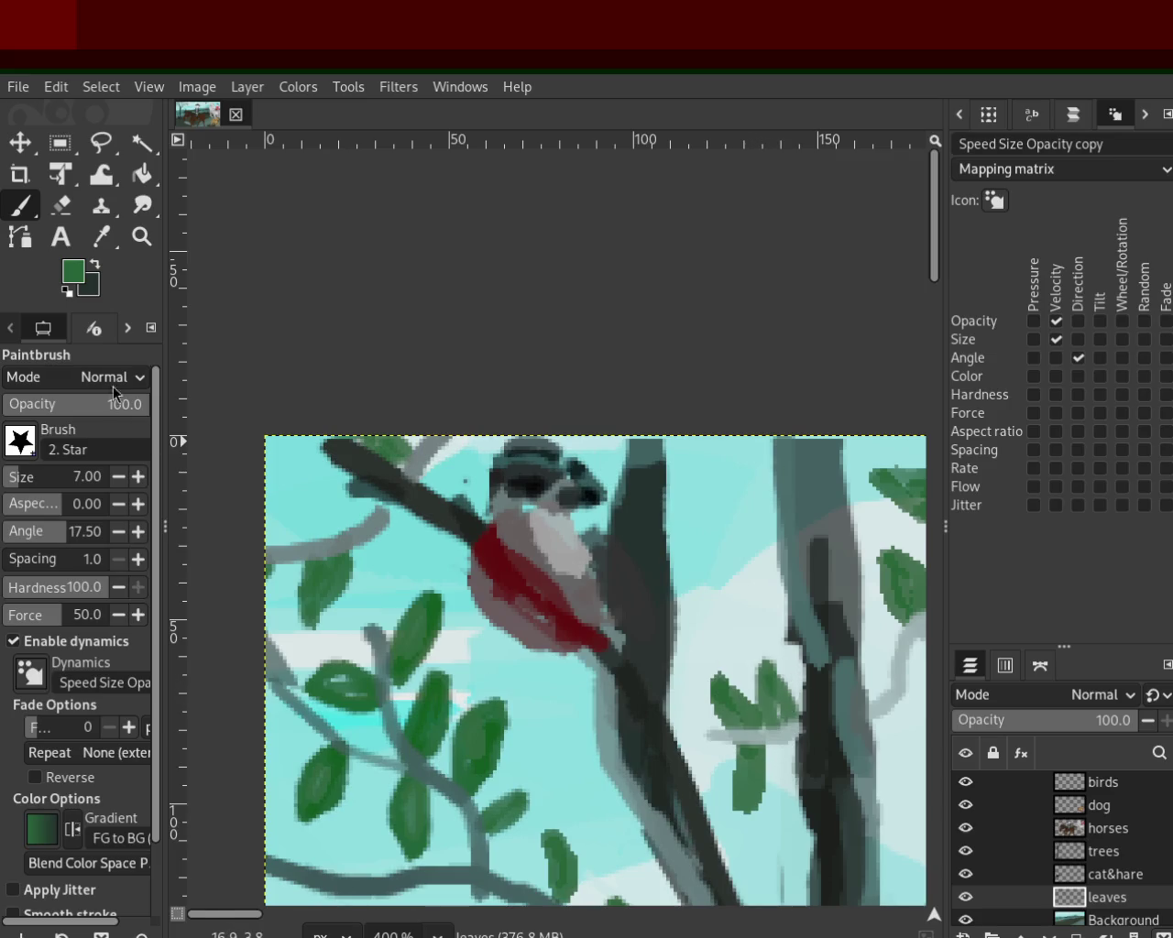
# Step: Re-zoom on the central branches and paint a green leaf on the branch
pyautogui.click(142, 237)
pyautogui.scroll(-4, 564, 504)
pyautogui.scroll(-2, 564, 504)
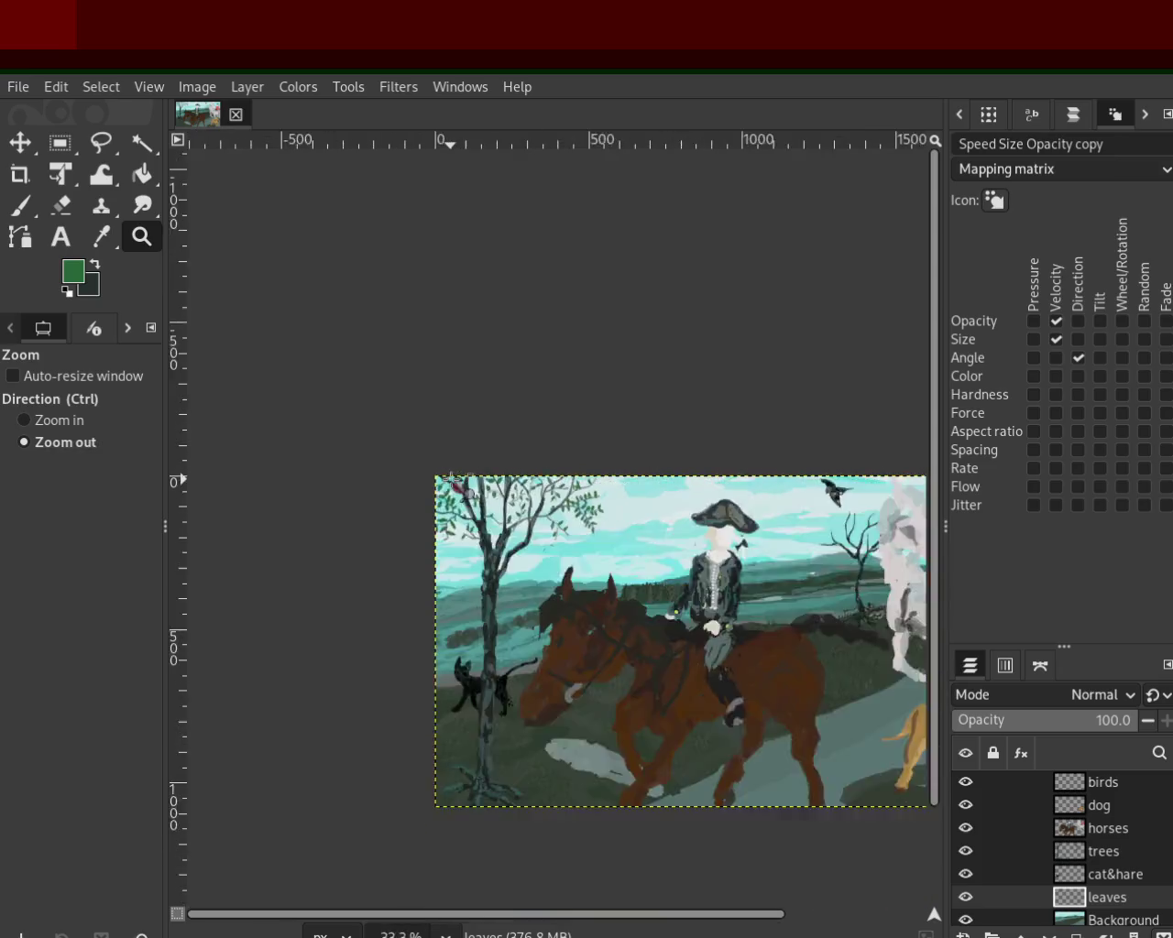
pyautogui.scroll(-2, 564, 504)
pyautogui.scroll(2, 440, 527)
pyautogui.scroll(2, 367, 541)
pyautogui.scroll(2, 308, 550)
pyautogui.scroll(1, 308, 550)
pyautogui.scroll(2, 308, 550)
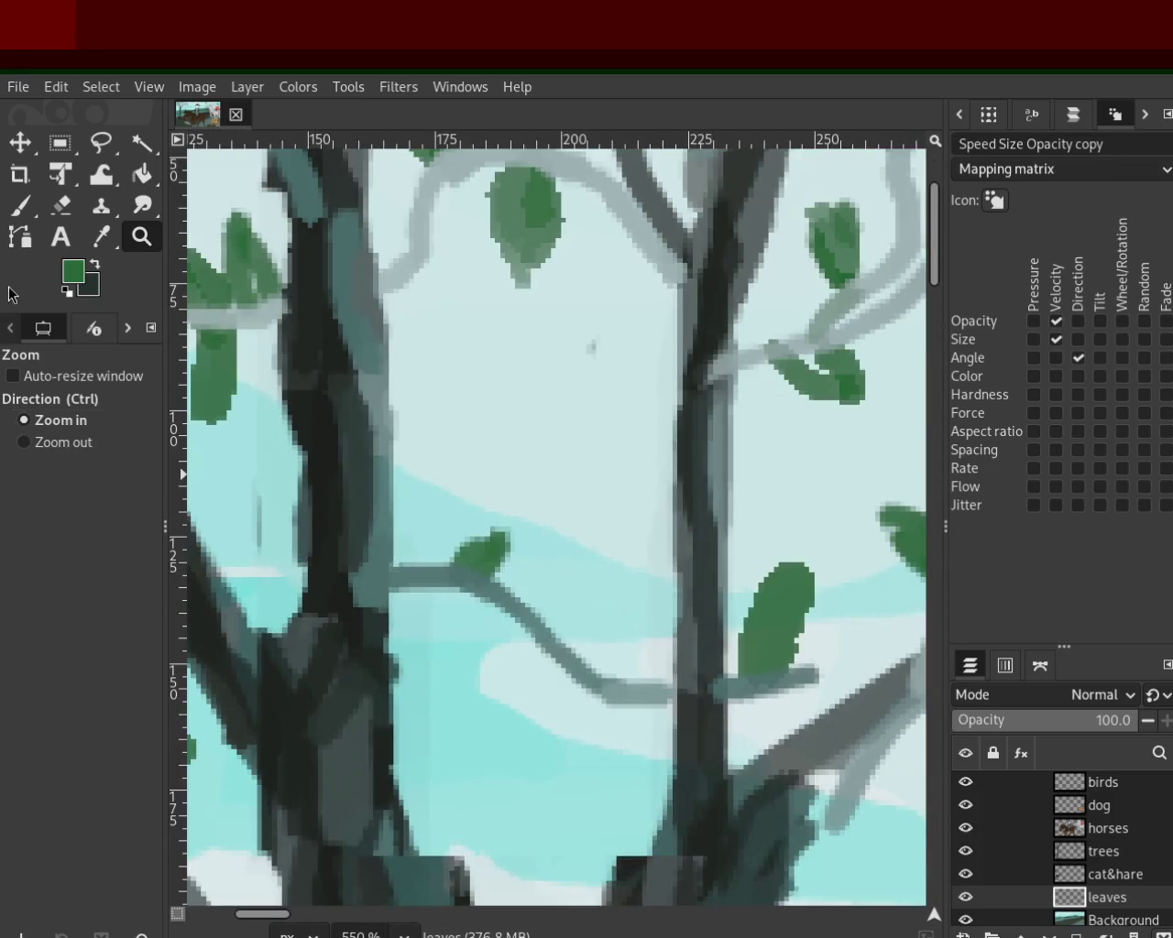
pyautogui.click(20, 207)
pyautogui.moveTo(563, 581)
pyautogui.mouseDown()
pyautogui.moveTo(642, 576)
pyautogui.moveTo(605, 623)
pyautogui.moveTo(550, 615)
pyautogui.mouseUp()
# Step: Paint leaves hanging under the branches, redoing misplaced strokes, and fill one below the upper branch
pyautogui.moveTo(591, 696)
pyautogui.mouseDown()
pyautogui.moveTo(597, 740)
pyautogui.moveTo(571, 785)
pyautogui.mouseUp()
pyautogui.hotkey('ctrl', 'z')
pyautogui.moveTo(577, 683)
pyautogui.mouseDown()
pyautogui.moveTo(574, 747)
pyautogui.moveTo(552, 726)
pyautogui.mouseUp()
pyautogui.moveTo(434, 567)
pyautogui.mouseDown()
pyautogui.moveTo(438, 660)
pyautogui.moveTo(435, 634)
pyautogui.mouseUp()
pyautogui.hotkey('ctrl', 'z')
pyautogui.moveTo(398, 252)
pyautogui.mouseDown()
pyautogui.moveTo(431, 303)
pyautogui.moveTo(435, 362)
pyautogui.moveTo(449, 366)
pyautogui.mouseUp()
pyautogui.moveTo(421, 289); pyautogui.dragTo(456, 346)
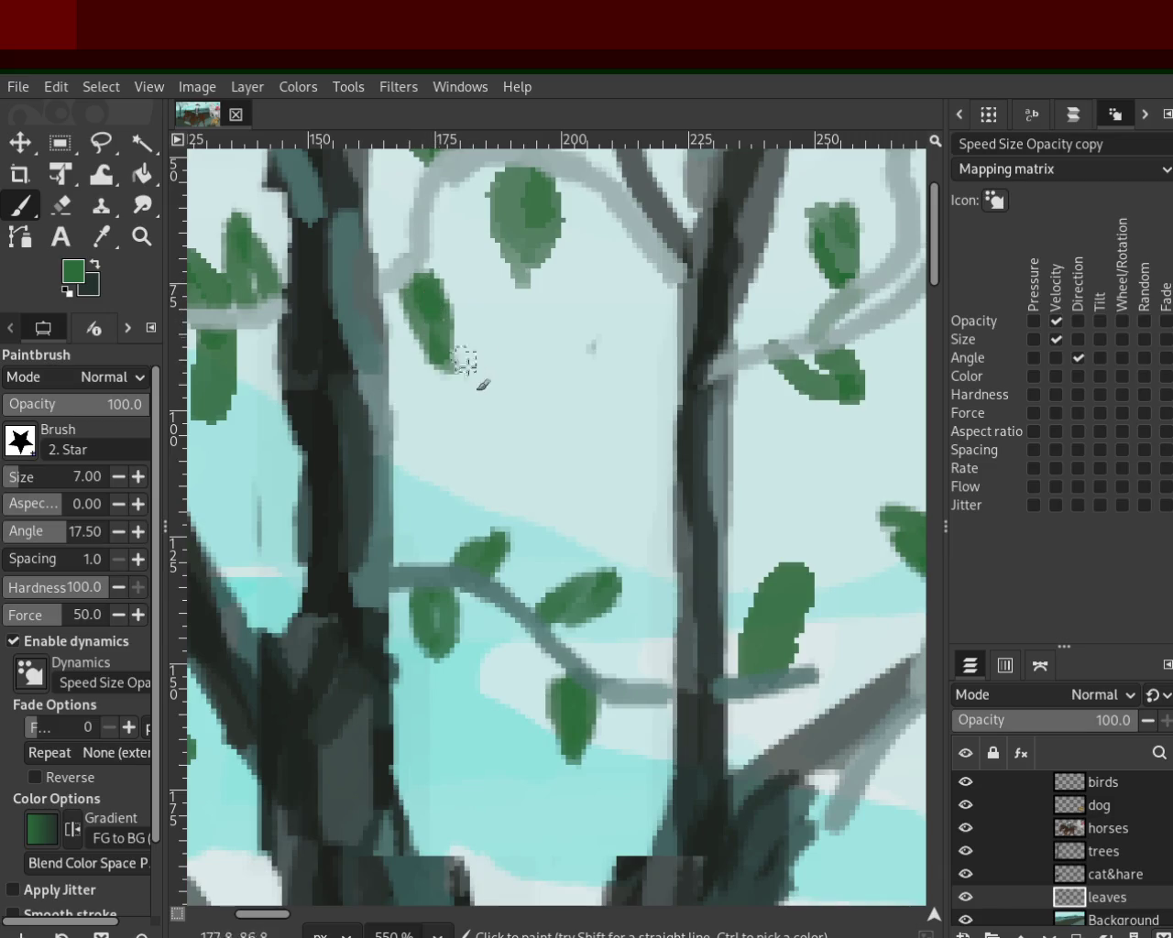
pyautogui.press('z')
pyautogui.scroll(-5, 626, 524)
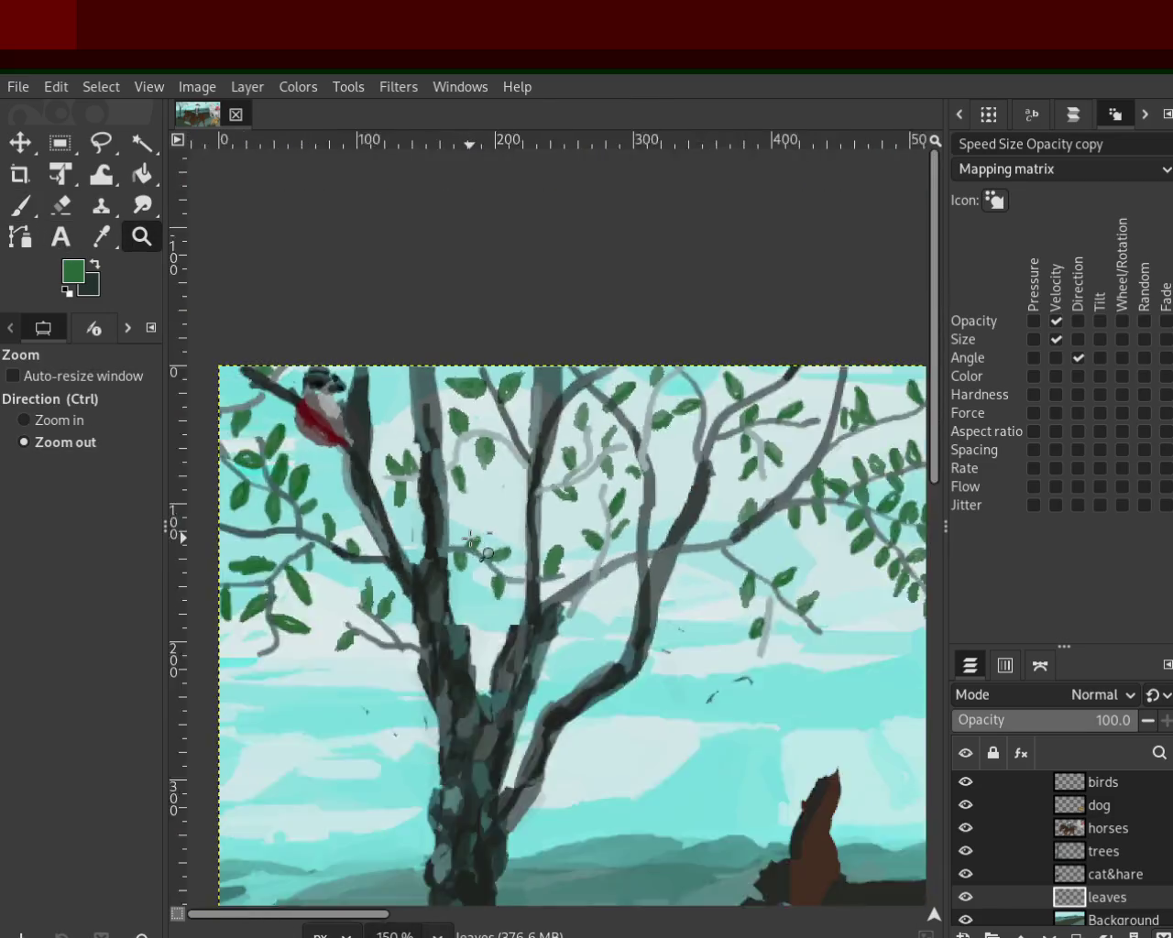
# Step: Zoom in on the dark right branch and paint a leaf plus a small one beside it
pyautogui.scroll(-1, 626, 524)
pyautogui.scroll(1, 626, 524)
pyautogui.scroll(-1, 641, 527)
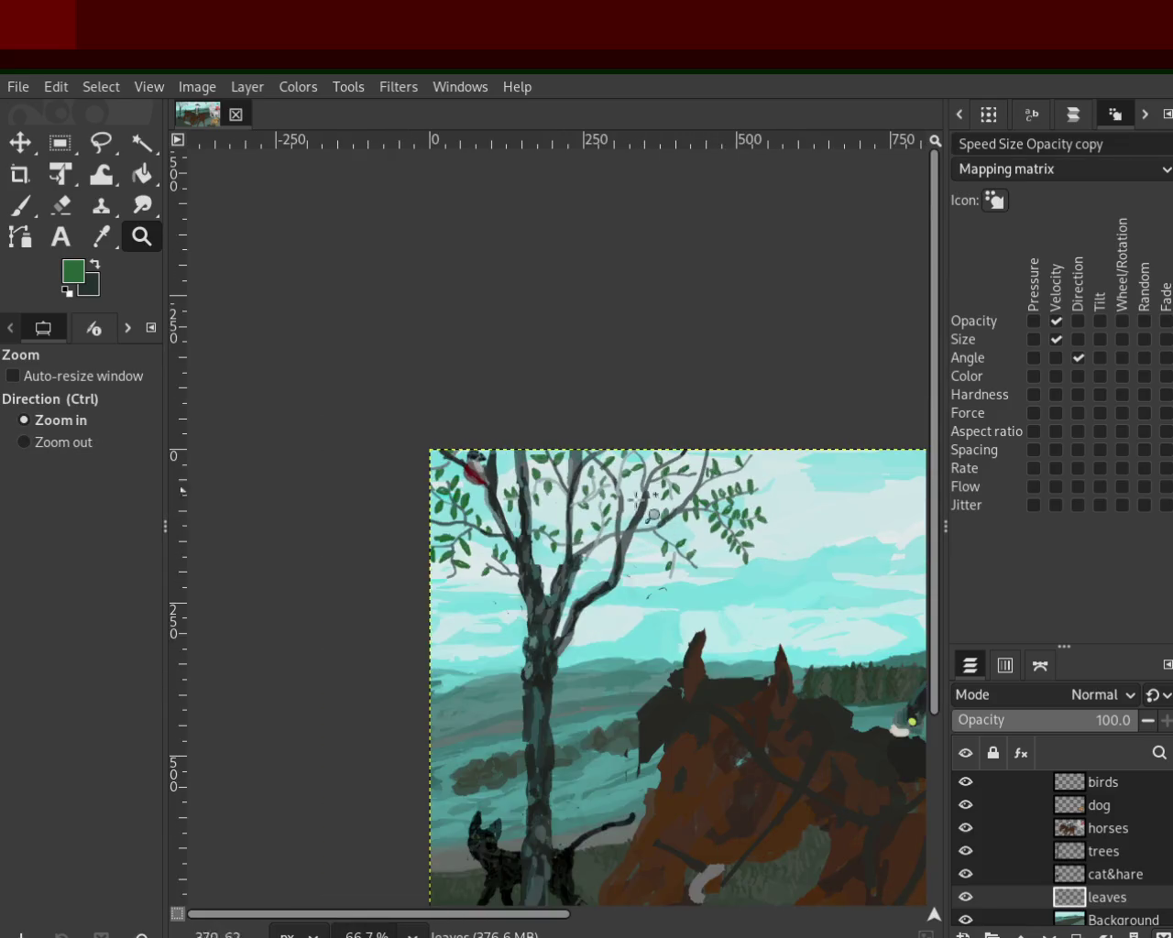
pyautogui.moveTo(662, 535); pyautogui.dragTo(666, 539)
pyautogui.scroll(-4, 596, 512)
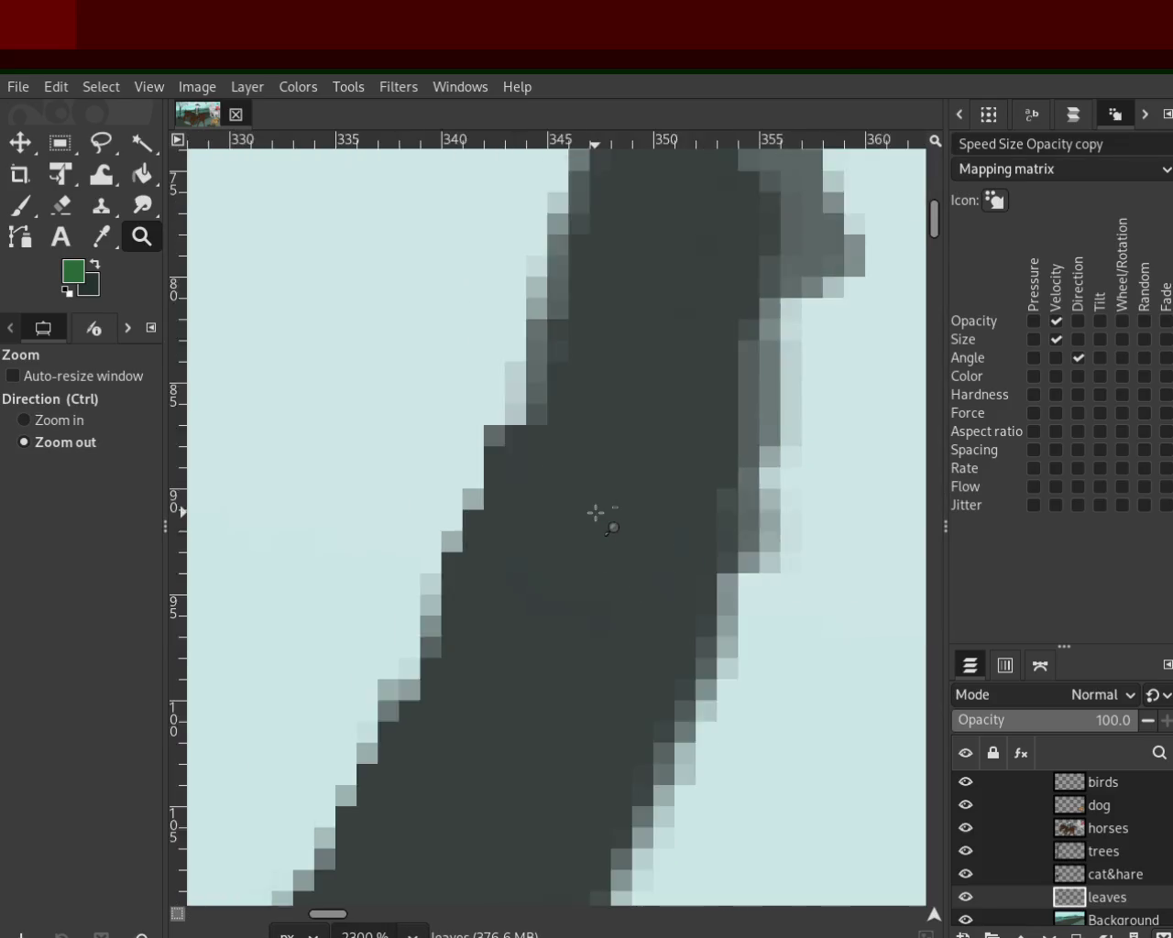
pyautogui.scroll(-4, 595, 514)
pyautogui.scroll(-3, 595, 513)
pyautogui.scroll(-3, 595, 504)
pyautogui.scroll(-1, 595, 495)
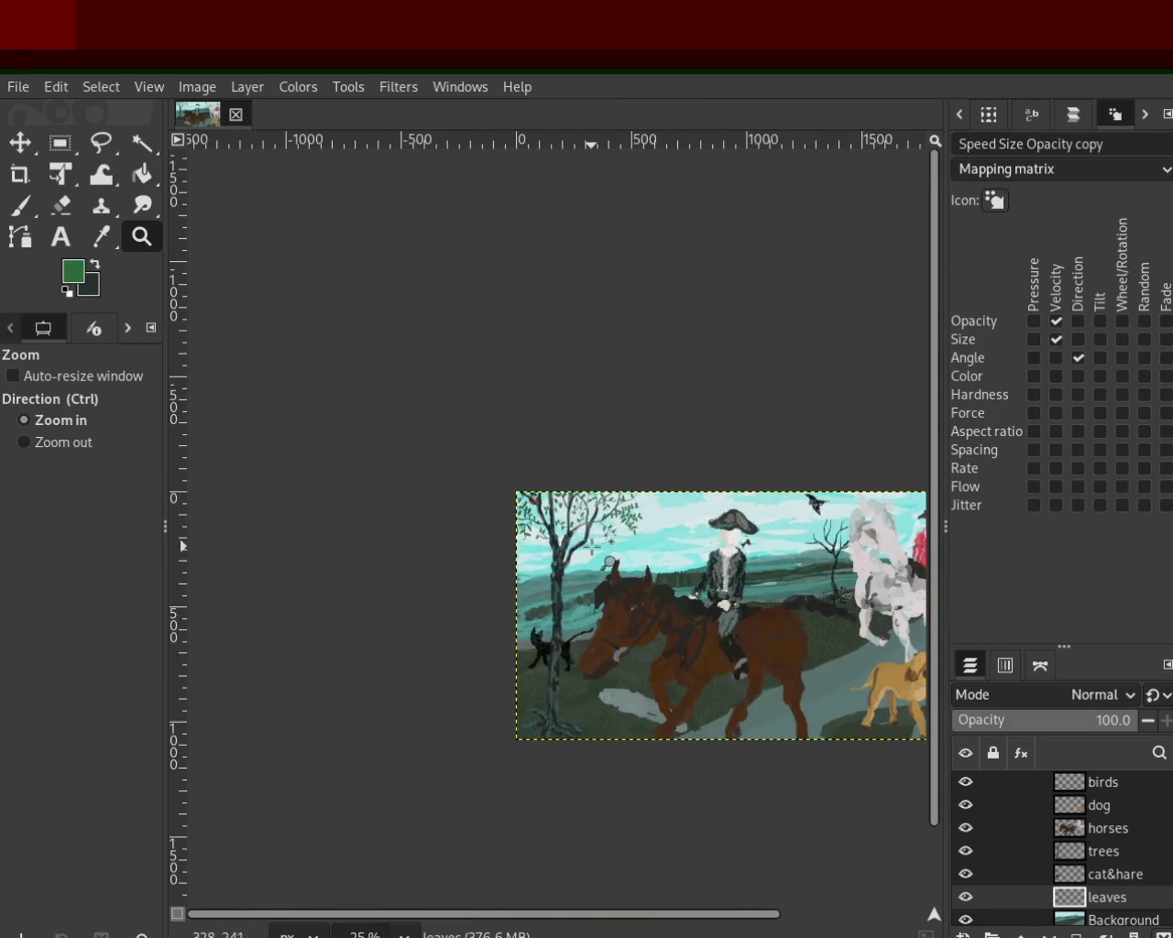
pyautogui.scroll(2, 612, 506)
pyautogui.scroll(4, 595, 544)
pyautogui.scroll(1, 595, 545)
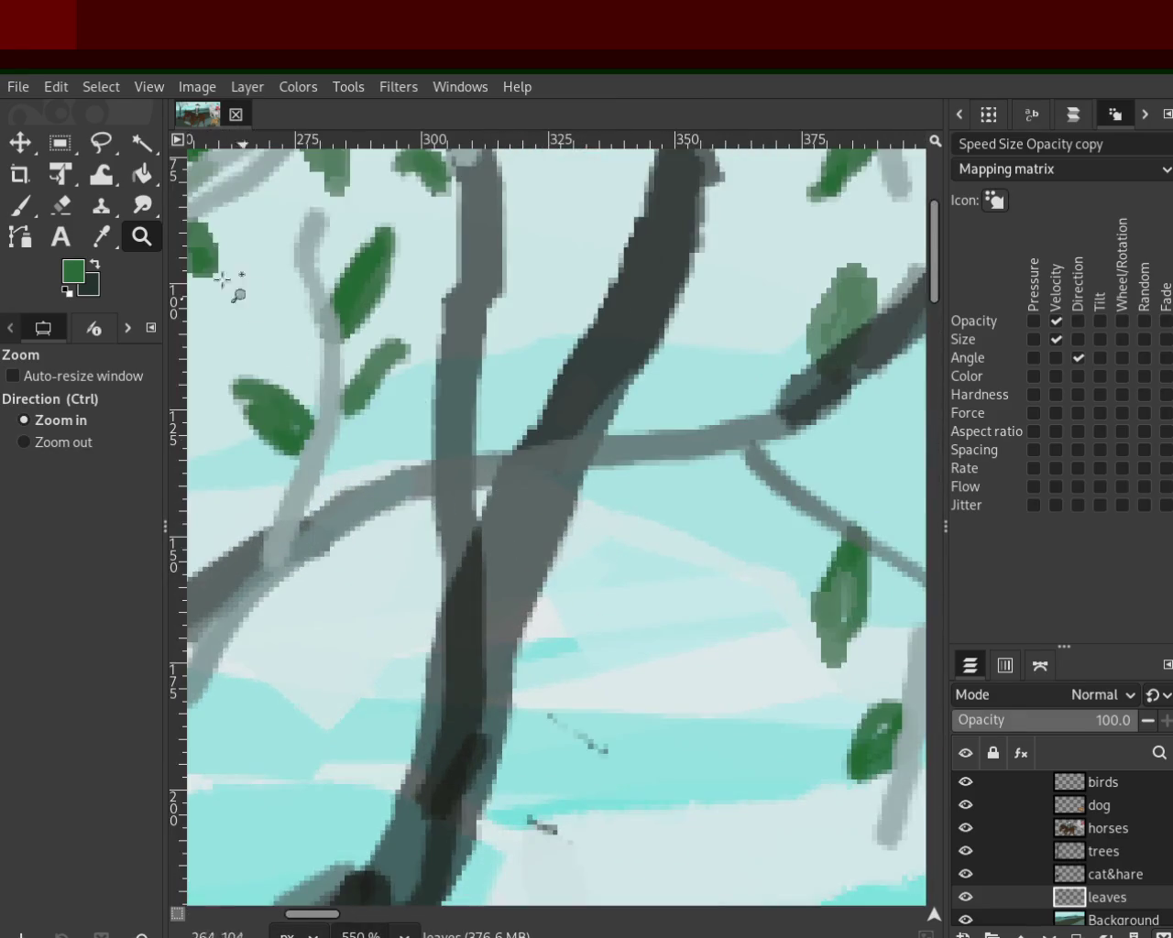
pyautogui.click(13, 204)
pyautogui.moveTo(750, 483)
pyautogui.mouseDown()
pyautogui.moveTo(687, 554)
pyautogui.moveTo(696, 563)
pyautogui.mouseUp()
pyautogui.moveTo(797, 518); pyautogui.dragTo(807, 559)
# Step: Paint a fuller upward-angled leaf at upper right and leaves along the left stem, undoing a stray blob
pyautogui.moveTo(848, 513); pyautogui.dragTo(917, 447)
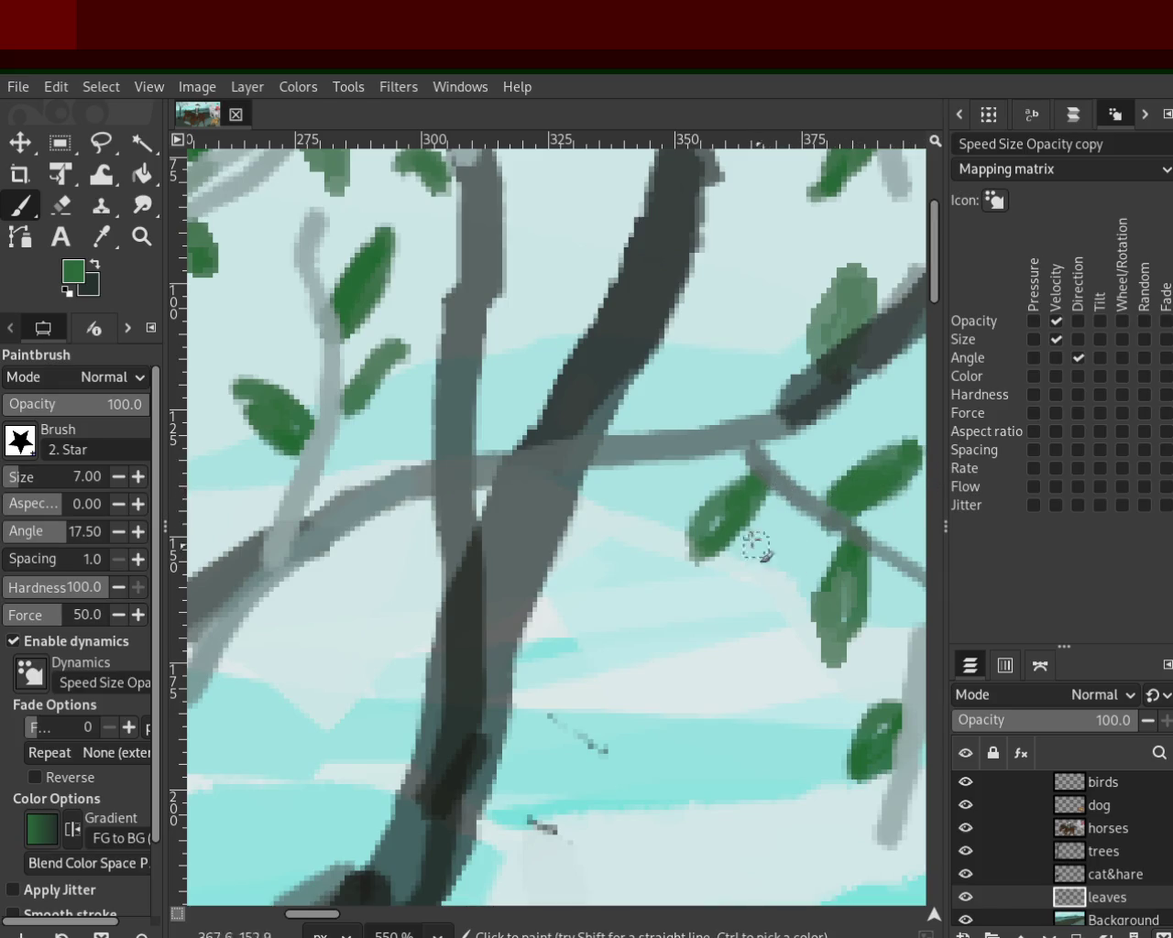
pyautogui.moveTo(852, 518)
pyautogui.mouseDown()
pyautogui.moveTo(916, 450)
pyautogui.moveTo(836, 518)
pyautogui.mouseUp()
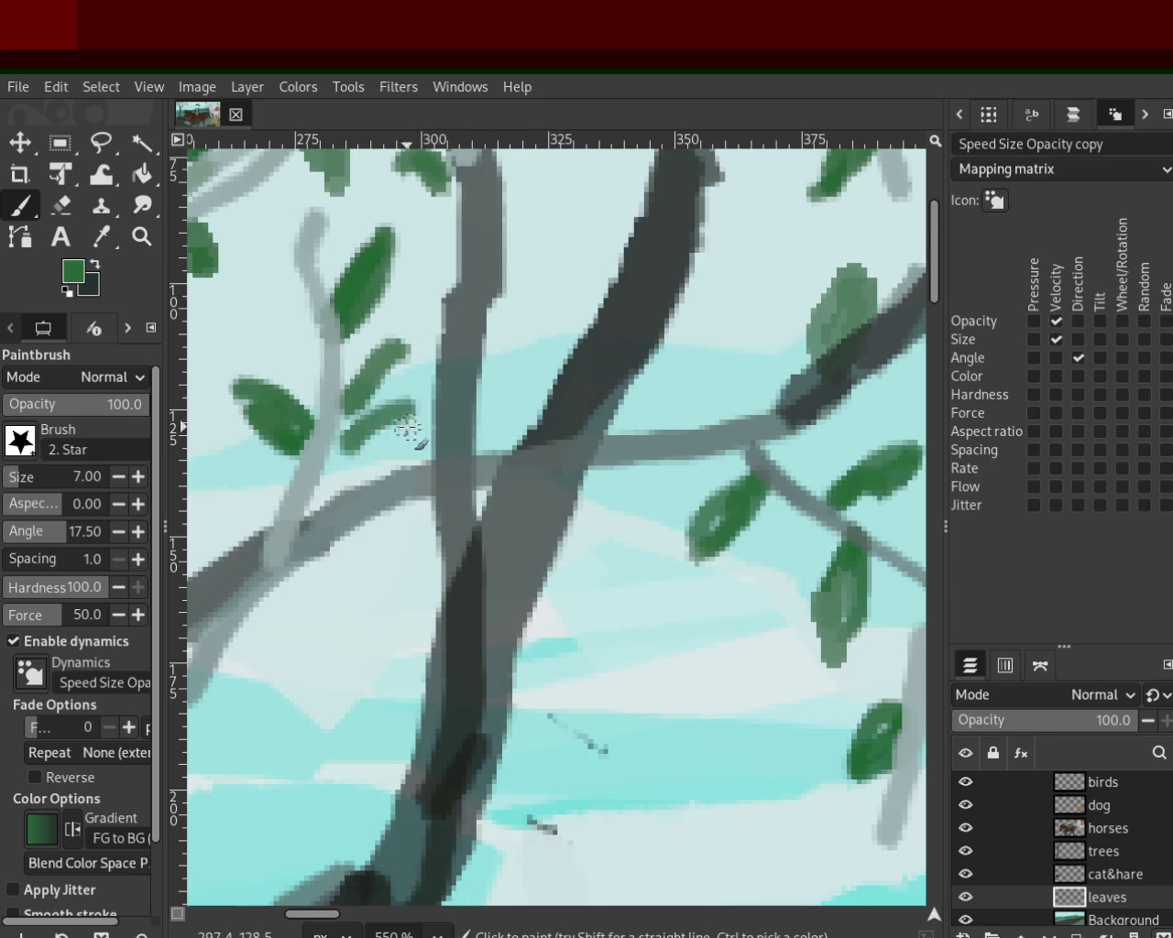
pyautogui.moveTo(314, 367)
pyautogui.mouseDown()
pyautogui.moveTo(236, 340)
pyautogui.moveTo(303, 385)
pyautogui.moveTo(302, 322)
pyautogui.moveTo(351, 231)
pyautogui.moveTo(275, 215)
pyautogui.moveTo(300, 305)
pyautogui.mouseUp()
pyautogui.hotkey('ctrl', 'z')
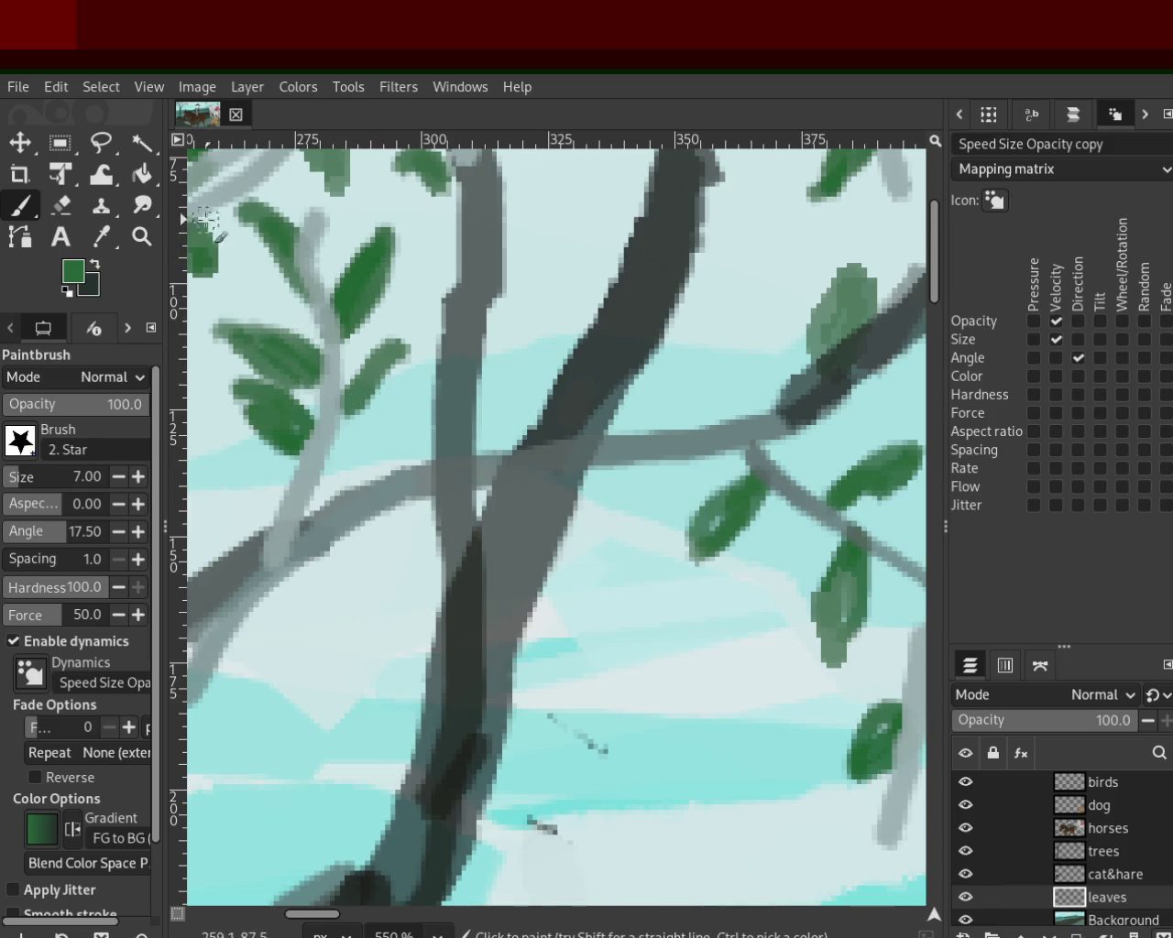
# Step: Enlarge the lower-left leaf, the central pair of leaves and the leaf by the upper branch
pyautogui.click(143, 238)
pyautogui.keyDown('ctrl'); pyautogui.click(438, 476); pyautogui.keyUp('ctrl')
pyautogui.click(458, 458)
pyautogui.click(483, 444)
pyautogui.click(423, 701)
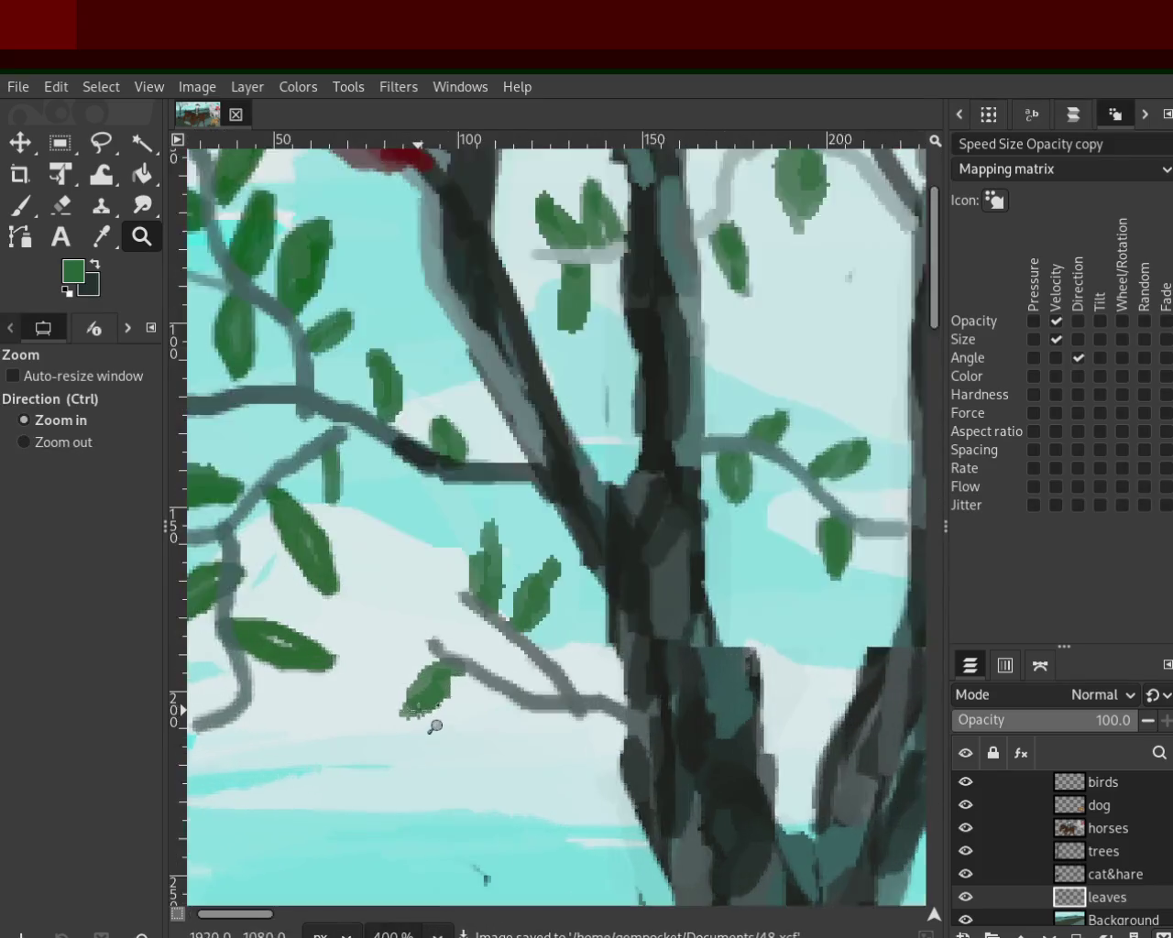
pyautogui.click(423, 701)
pyautogui.press('p')
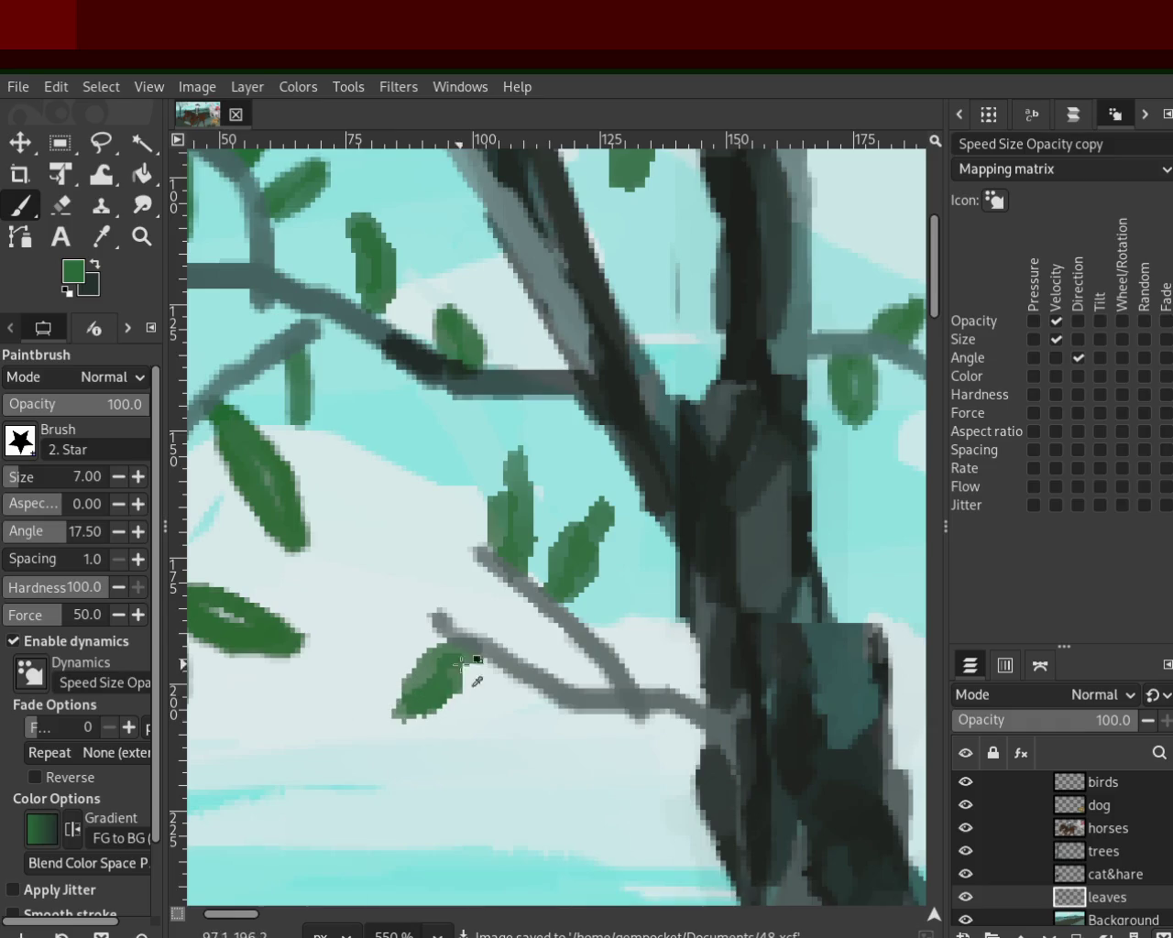
pyautogui.moveTo(395, 729); pyautogui.dragTo(479, 664)
pyautogui.moveTo(586, 541); pyautogui.dragTo(554, 587)
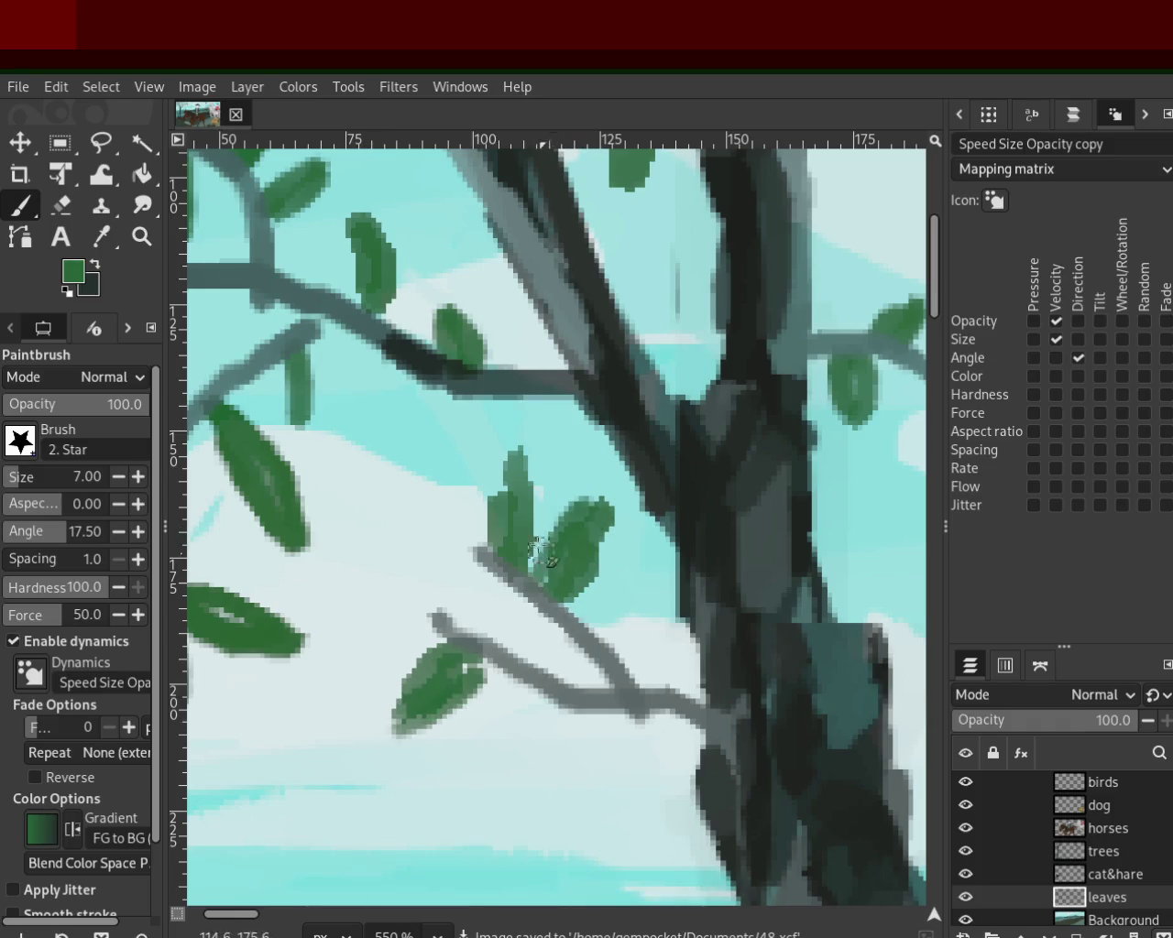
pyautogui.moveTo(518, 458); pyautogui.dragTo(522, 564)
pyautogui.moveTo(289, 353); pyautogui.dragTo(298, 417)
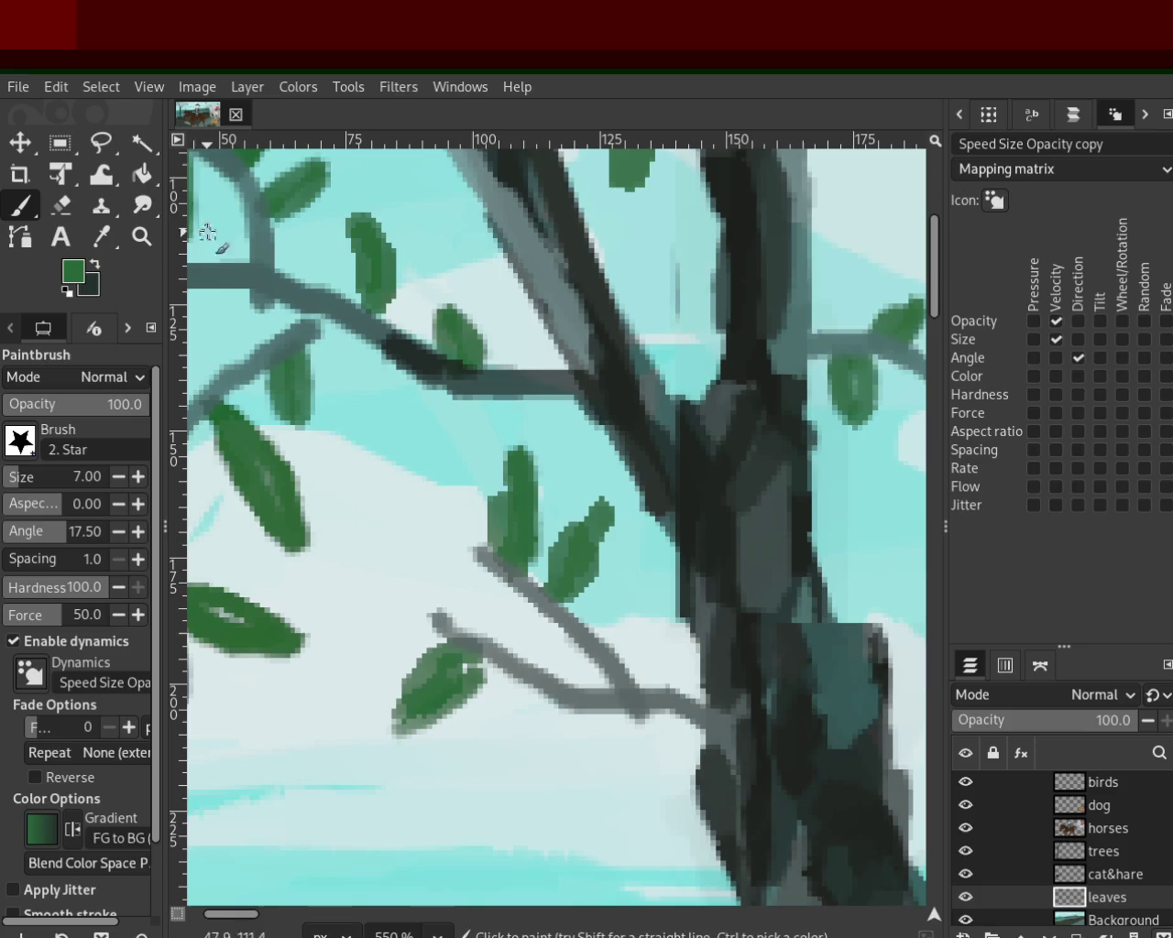
pyautogui.click(141, 237)
pyautogui.keyDown('ctrl'); pyautogui.click(558, 510); pyautogui.keyUp('ctrl')
# Step: Zoom out over the tree and save the painting with Ctrl+S
pyautogui.keyDown('ctrl'); pyautogui.click(566, 532); pyautogui.keyUp('ctrl')
pyautogui.keyDown('ctrl'); pyautogui.click(567, 532); pyautogui.keyUp('ctrl')
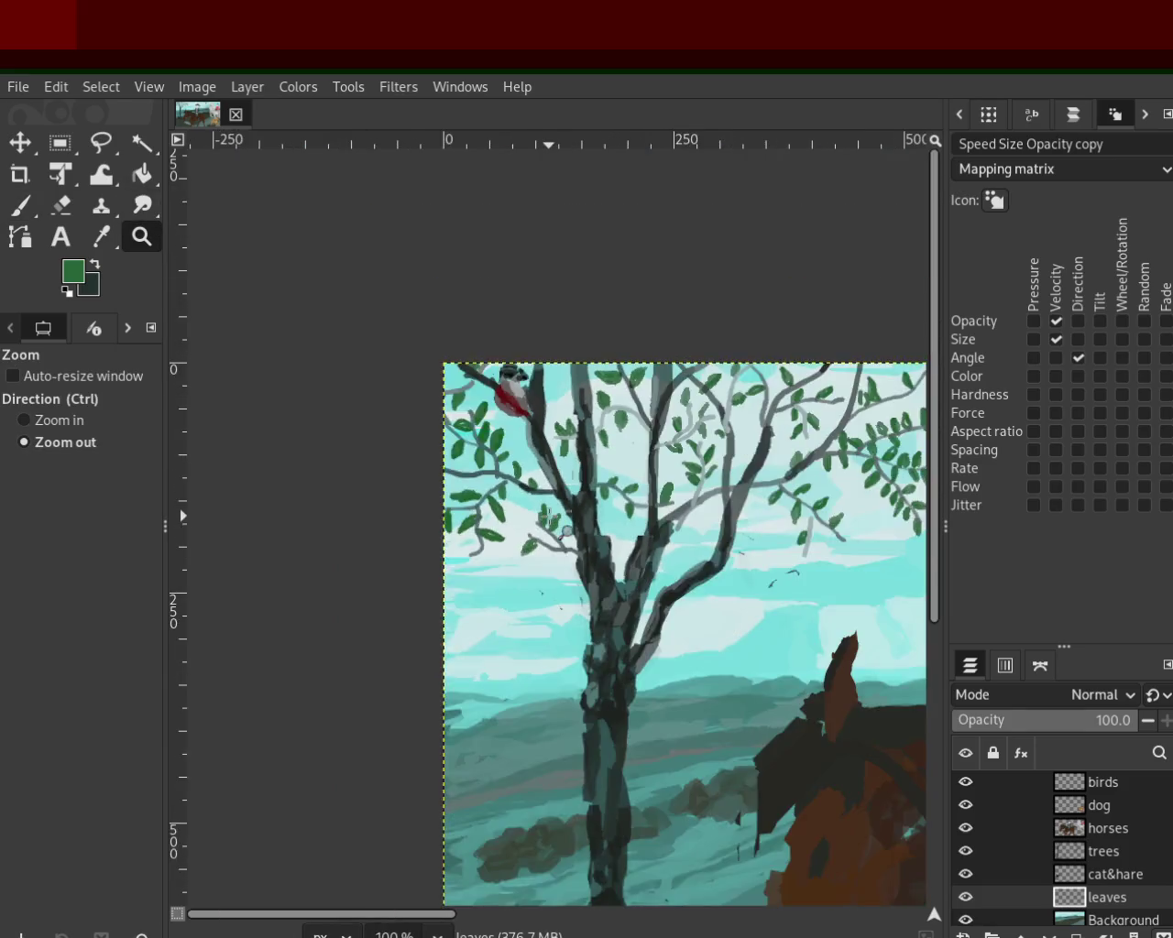
pyautogui.keyDown('ctrl'); pyautogui.click(566, 531); pyautogui.keyUp('ctrl')
pyautogui.click(737, 495)
pyautogui.click(738, 495)
pyautogui.hotkey('ctrl', 's')
# Step: Zoom out to view the whole scene, then back in on the upper-left tree
pyautogui.click(678, 451)
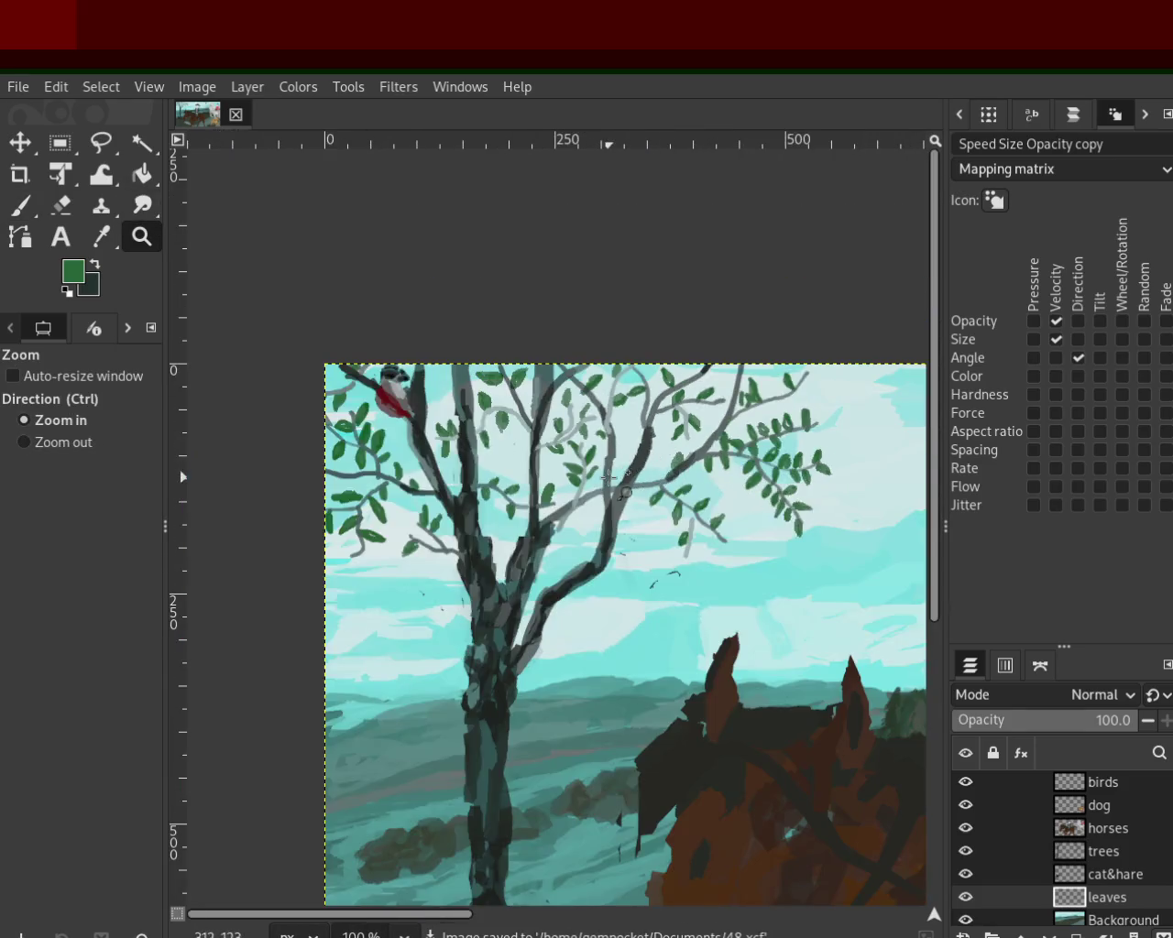
pyautogui.keyDown('ctrl'); pyautogui.click(577, 550); pyautogui.keyUp('ctrl')
pyautogui.keyDown('ctrl'); pyautogui.click(578, 550); pyautogui.keyUp('ctrl')
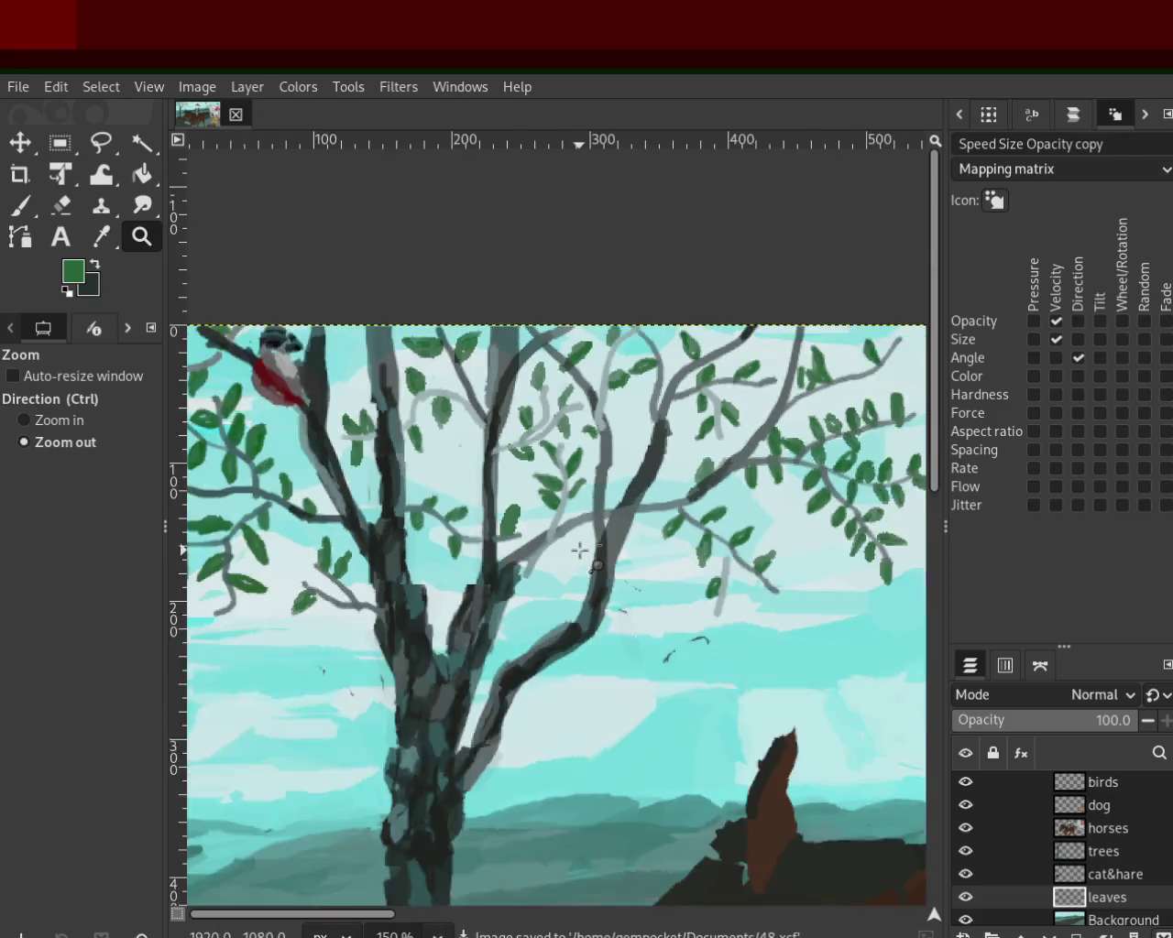
pyautogui.keyDown('ctrl'); pyautogui.click(581, 550); pyautogui.keyUp('ctrl')
pyautogui.keyDown('ctrl'); pyautogui.click(699, 550); pyautogui.keyUp('ctrl')
pyautogui.keyDown('ctrl'); pyautogui.click(699, 550); pyautogui.keyUp('ctrl')
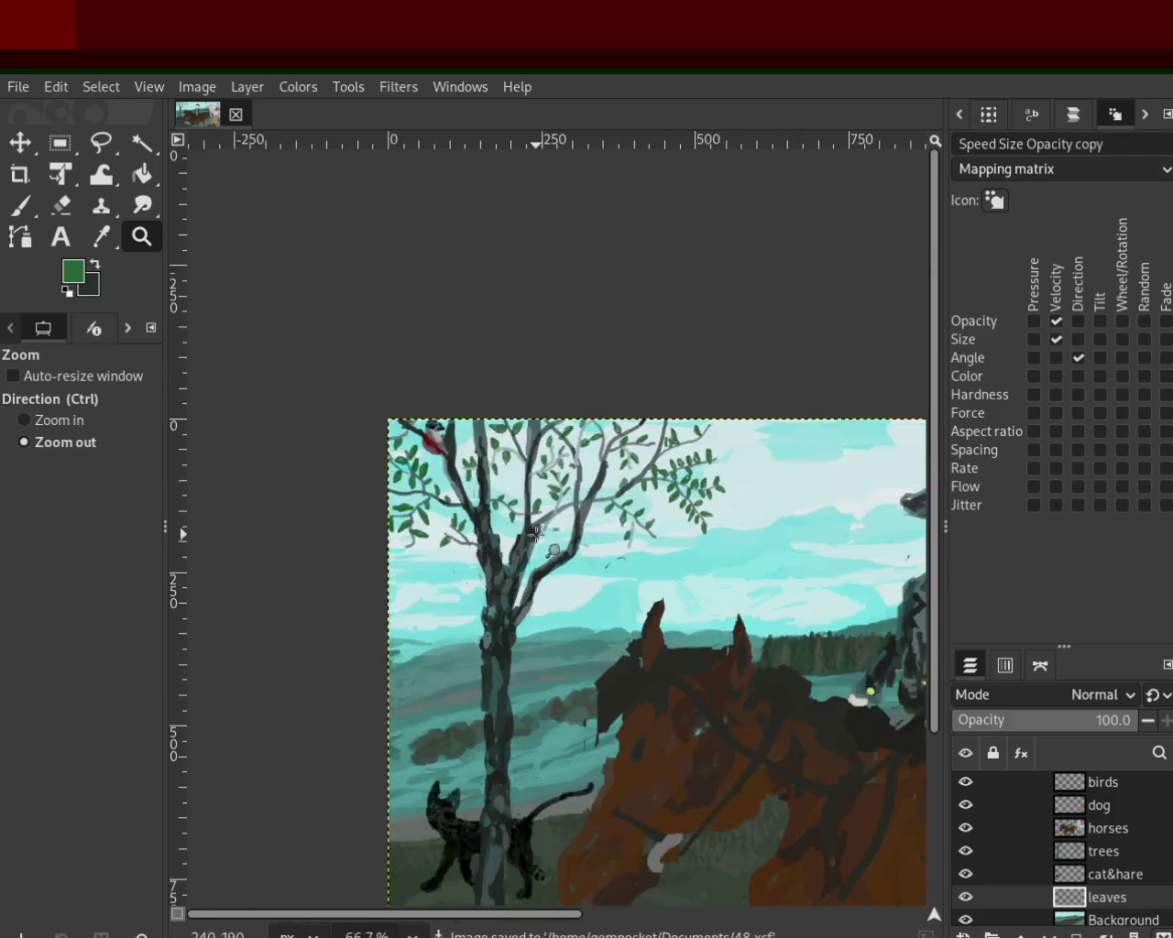
pyautogui.keyDown('ctrl'); pyautogui.click(699, 550); pyautogui.keyUp('ctrl')
pyautogui.click(492, 596)
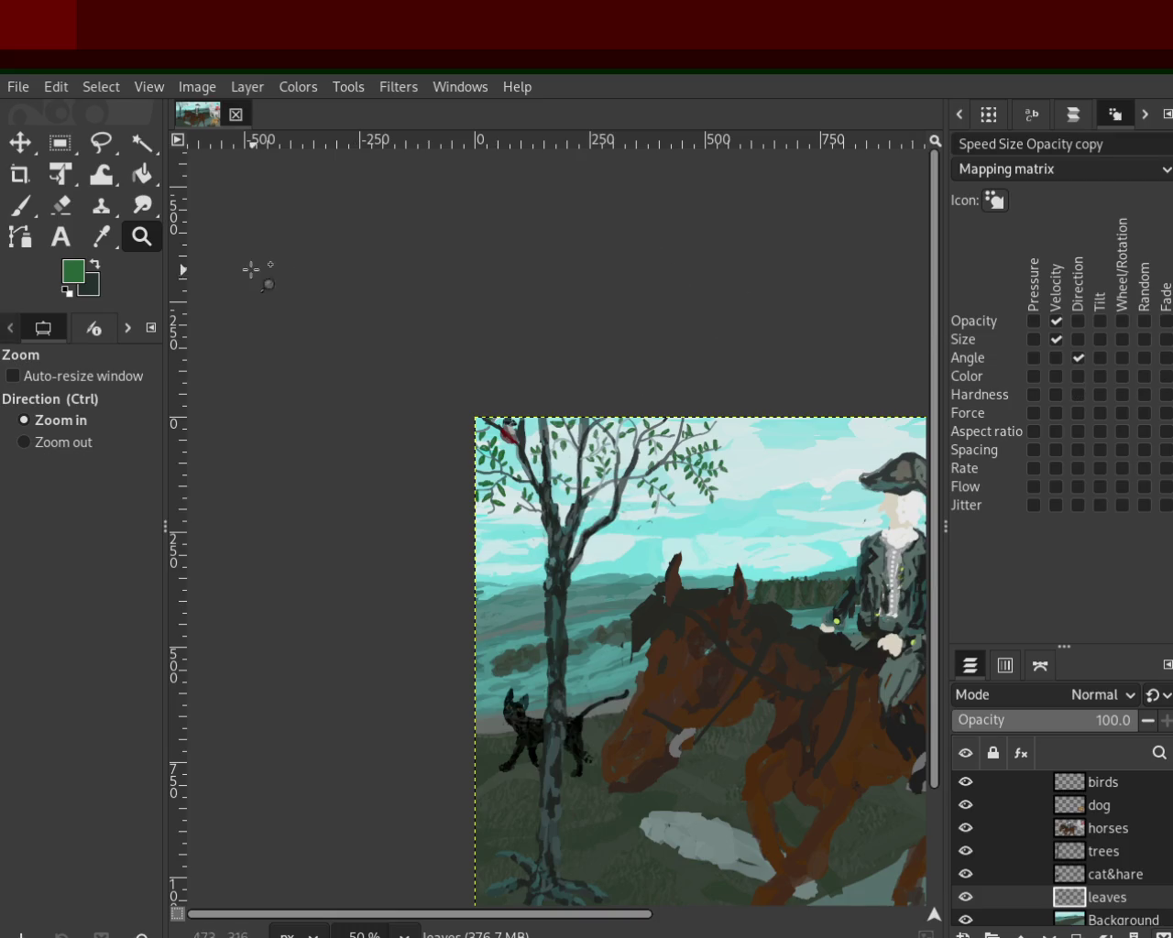
pyautogui.keyDown('ctrl'); pyautogui.click(550, 486); pyautogui.keyUp('ctrl')
pyautogui.click(634, 454)
pyautogui.click(513, 468)
pyautogui.click(513, 467)
pyautogui.click(514, 467)
pyautogui.click(513, 468)
pyautogui.click(34, 210)
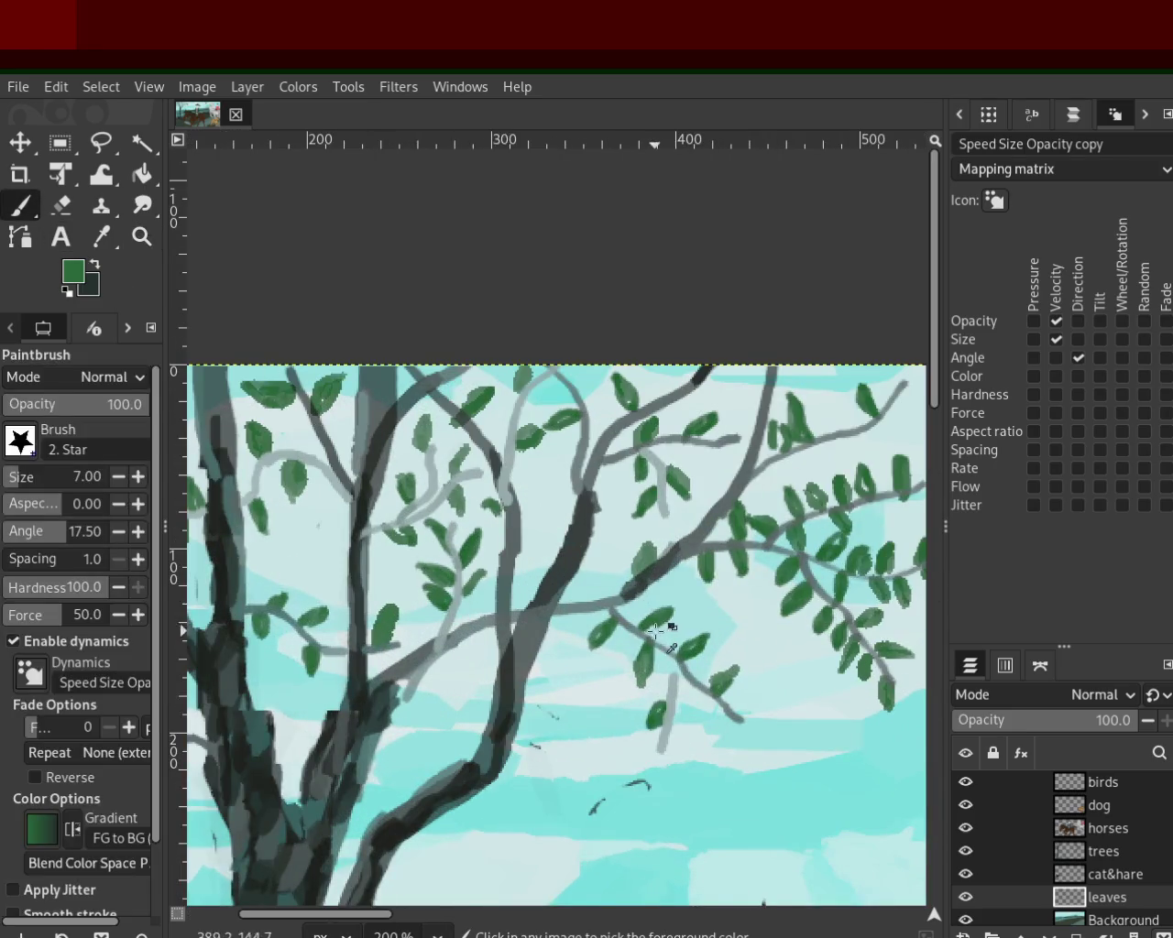
# Step: Paint five small green leaves across the right, lower and upper branches
pyautogui.moveTo(576, 600)
pyautogui.mouseDown()
pyautogui.moveTo(609, 579)
pyautogui.moveTo(579, 597)
pyautogui.mouseUp()
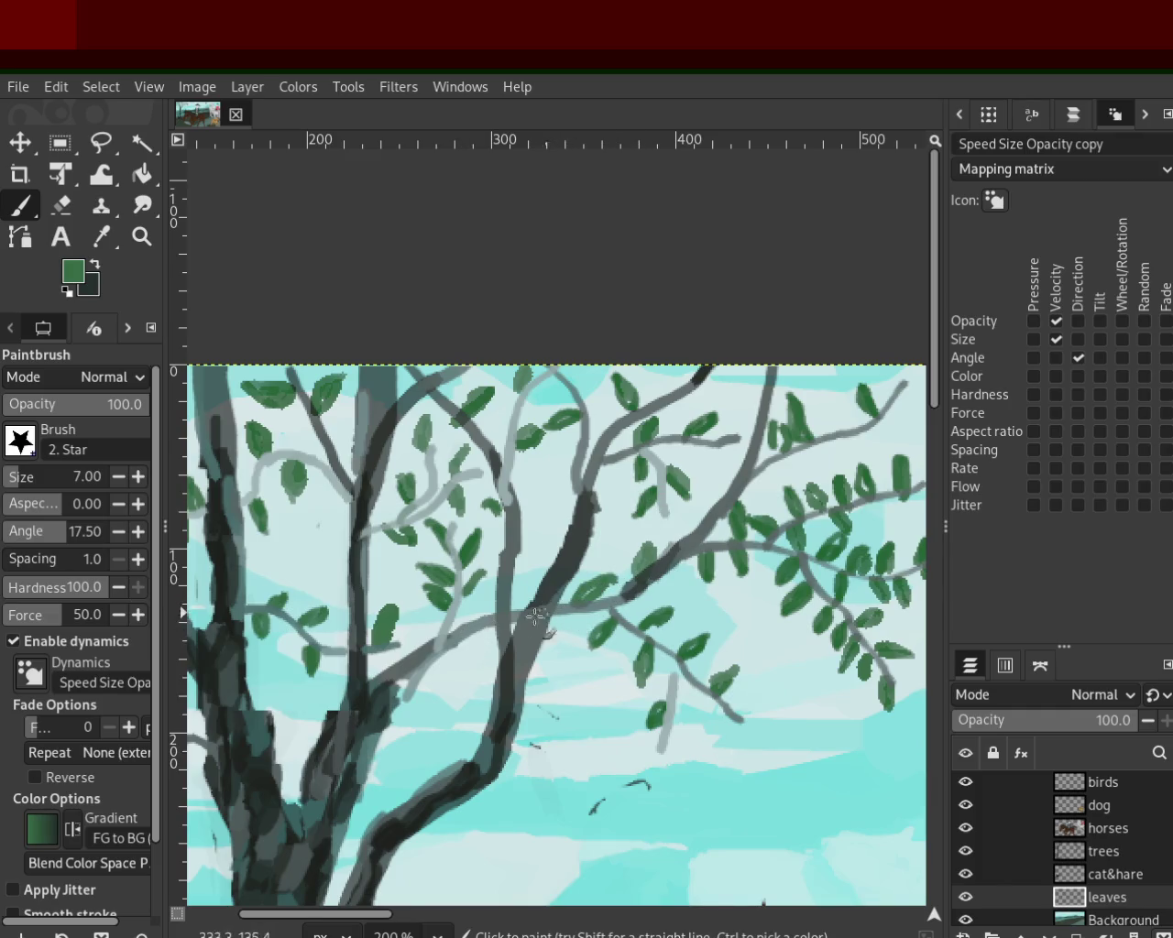
pyautogui.moveTo(493, 647)
pyautogui.mouseDown()
pyautogui.moveTo(500, 662)
pyautogui.moveTo(443, 678)
pyautogui.mouseUp()
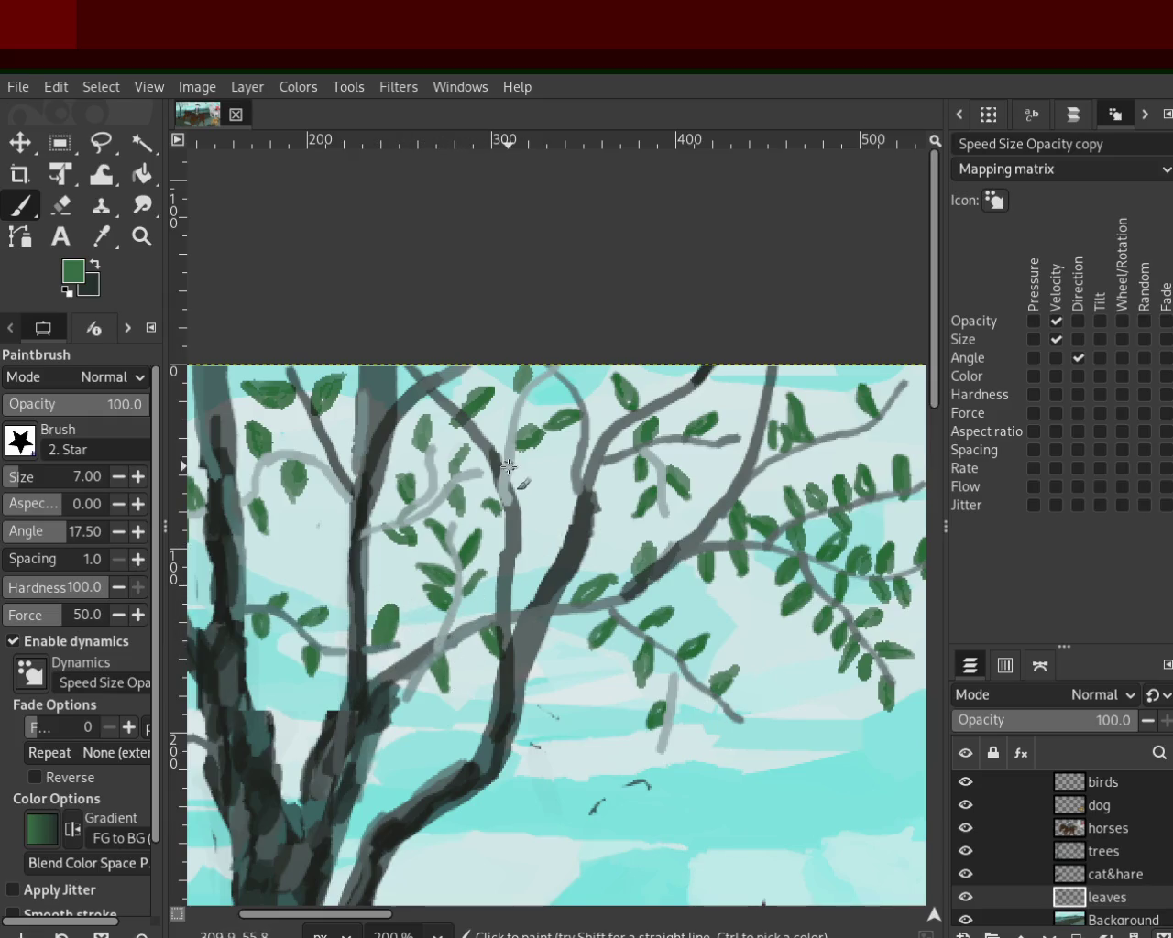
pyautogui.moveTo(514, 468)
pyautogui.mouseDown()
pyautogui.moveTo(532, 474)
pyautogui.moveTo(493, 476)
pyautogui.mouseUp()
pyautogui.moveTo(587, 402)
pyautogui.mouseDown()
pyautogui.moveTo(610, 377)
pyautogui.moveTo(568, 417)
pyautogui.mouseUp()
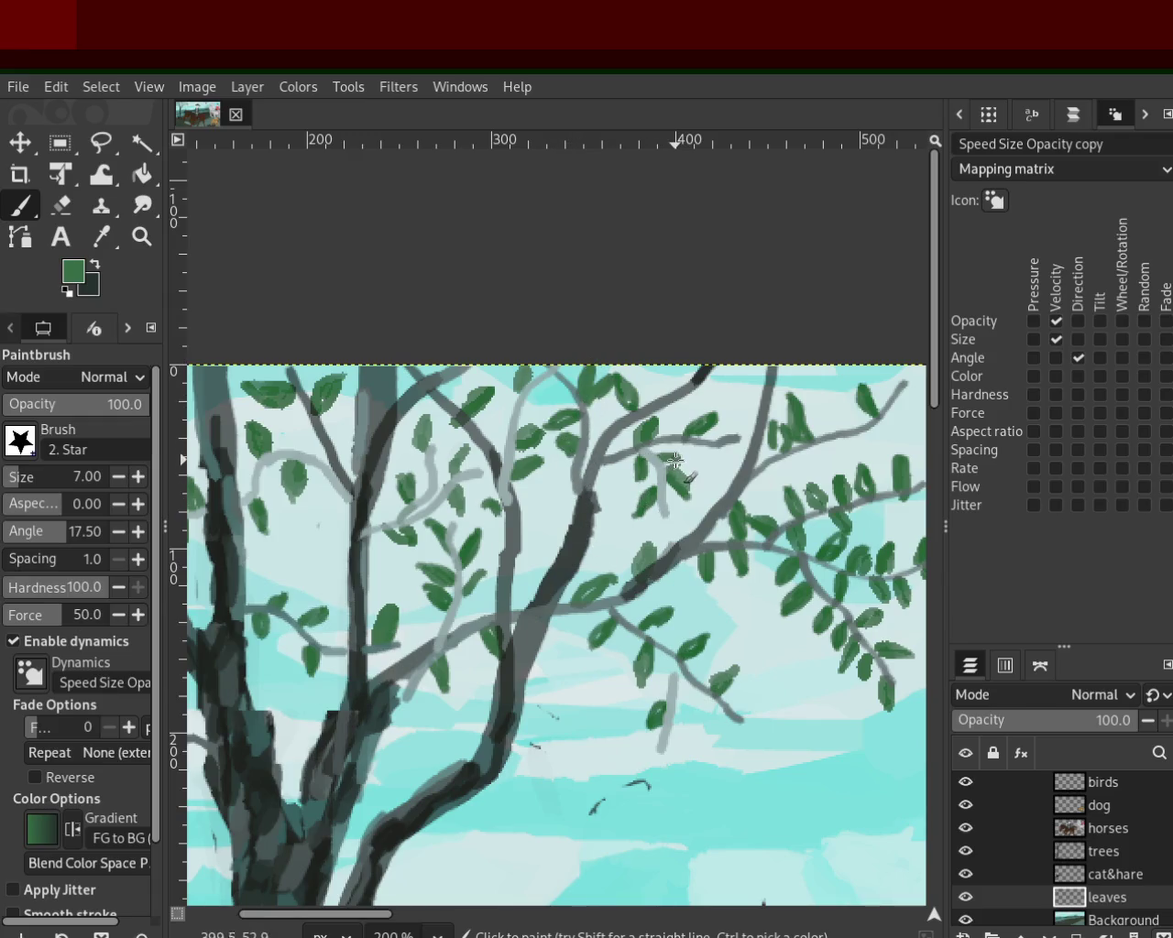
pyautogui.moveTo(694, 463); pyautogui.dragTo(713, 449)
# Step: Inspect the branch-tip leaf closely, undo it, and repaint it plus a pale leaf beyond the tip
pyautogui.press('z')
pyautogui.moveTo(668, 377); pyautogui.dragTo(651, 396)
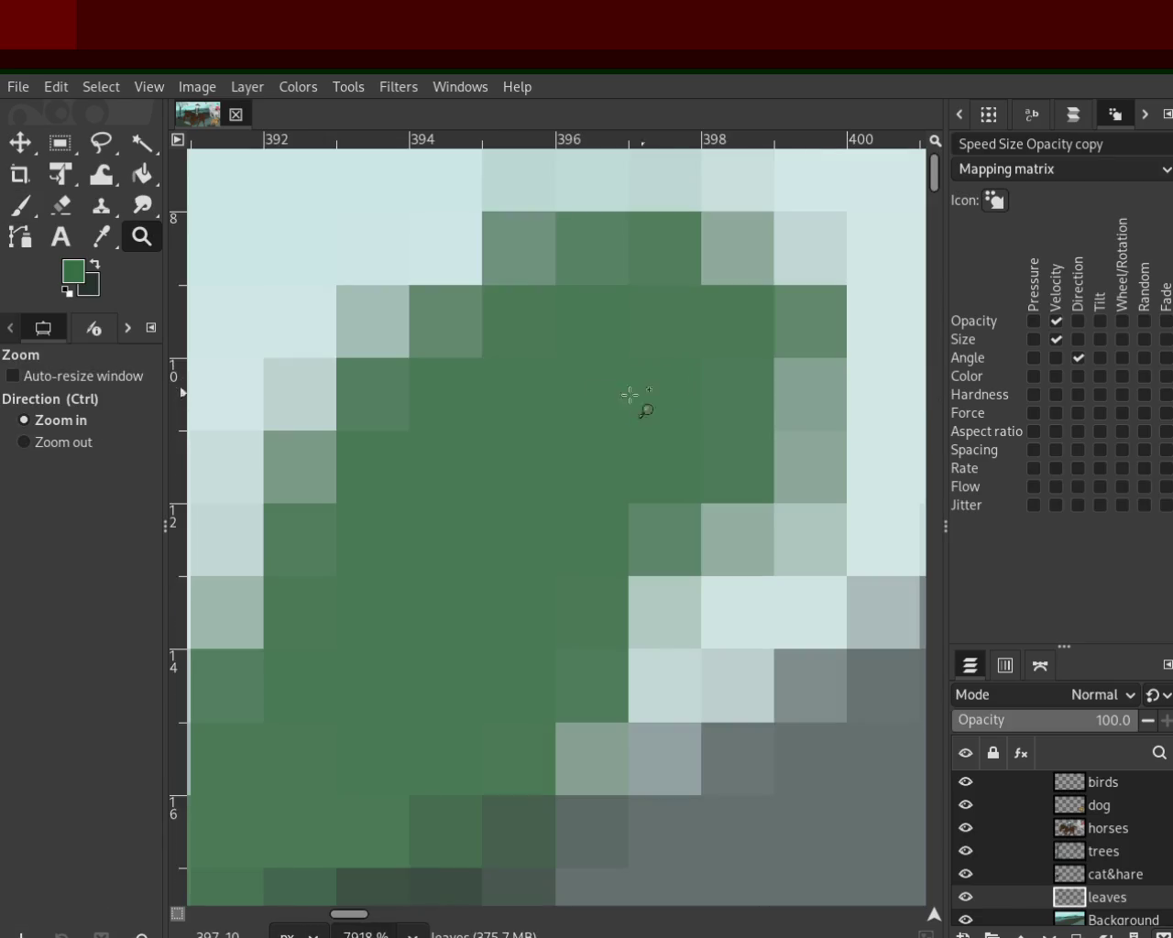
pyautogui.scroll(-3, 602, 556)
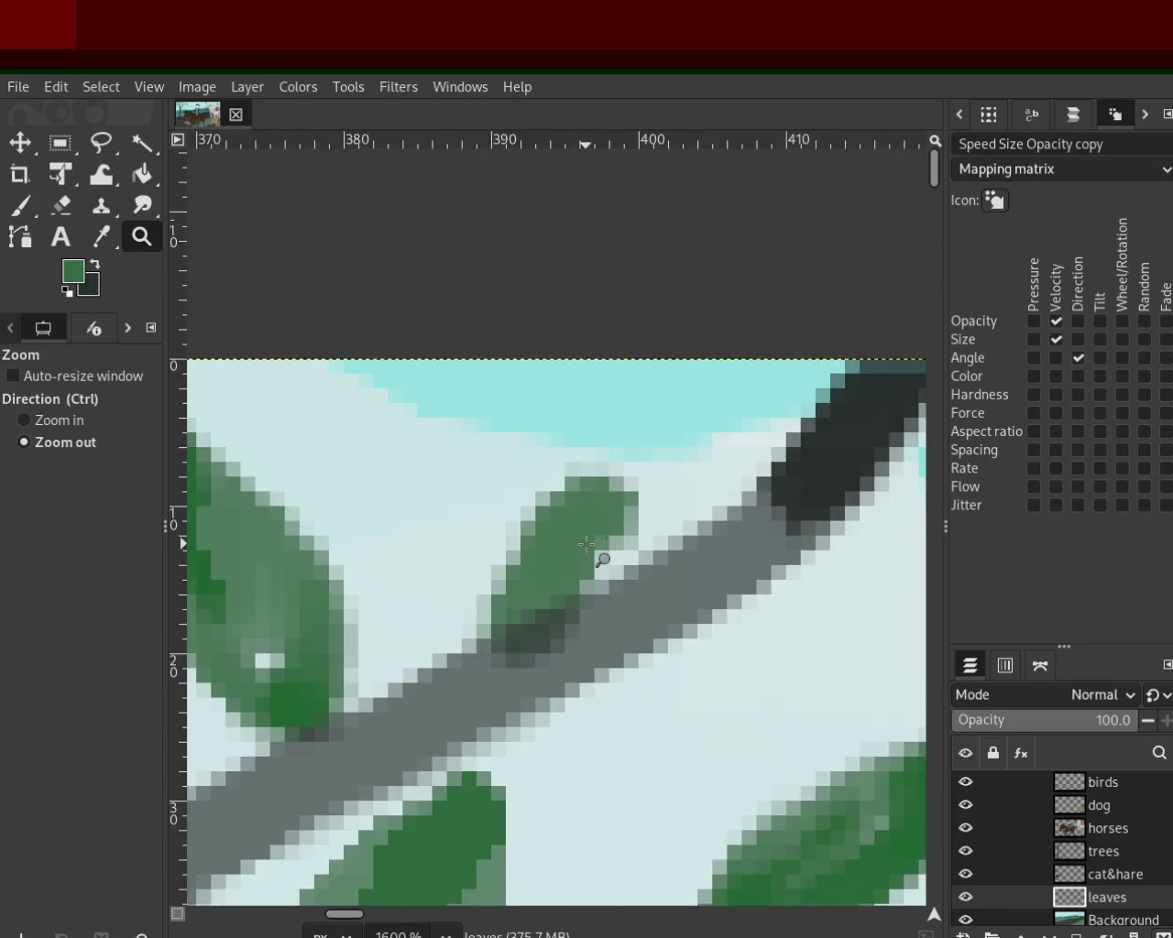
pyautogui.scroll(-3, 503, 532)
pyautogui.press('p')
pyautogui.hotkey('ctrl', 'z')
pyautogui.moveTo(542, 558)
pyautogui.mouseDown()
pyautogui.moveTo(590, 472)
pyautogui.moveTo(580, 539)
pyautogui.mouseUp()
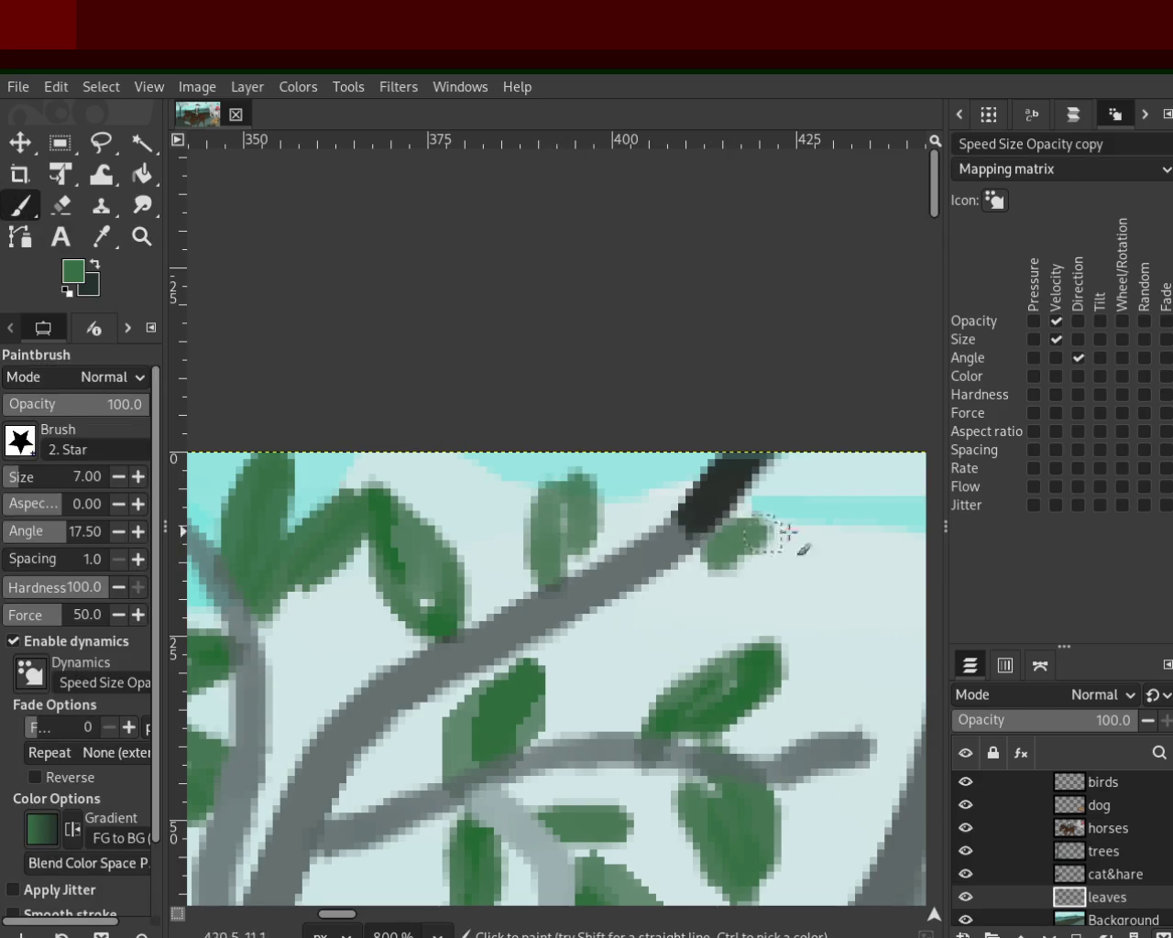
pyautogui.moveTo(679, 546)
pyautogui.mouseDown()
pyautogui.moveTo(793, 577)
pyautogui.moveTo(812, 537)
pyautogui.moveTo(678, 537)
pyautogui.mouseUp()
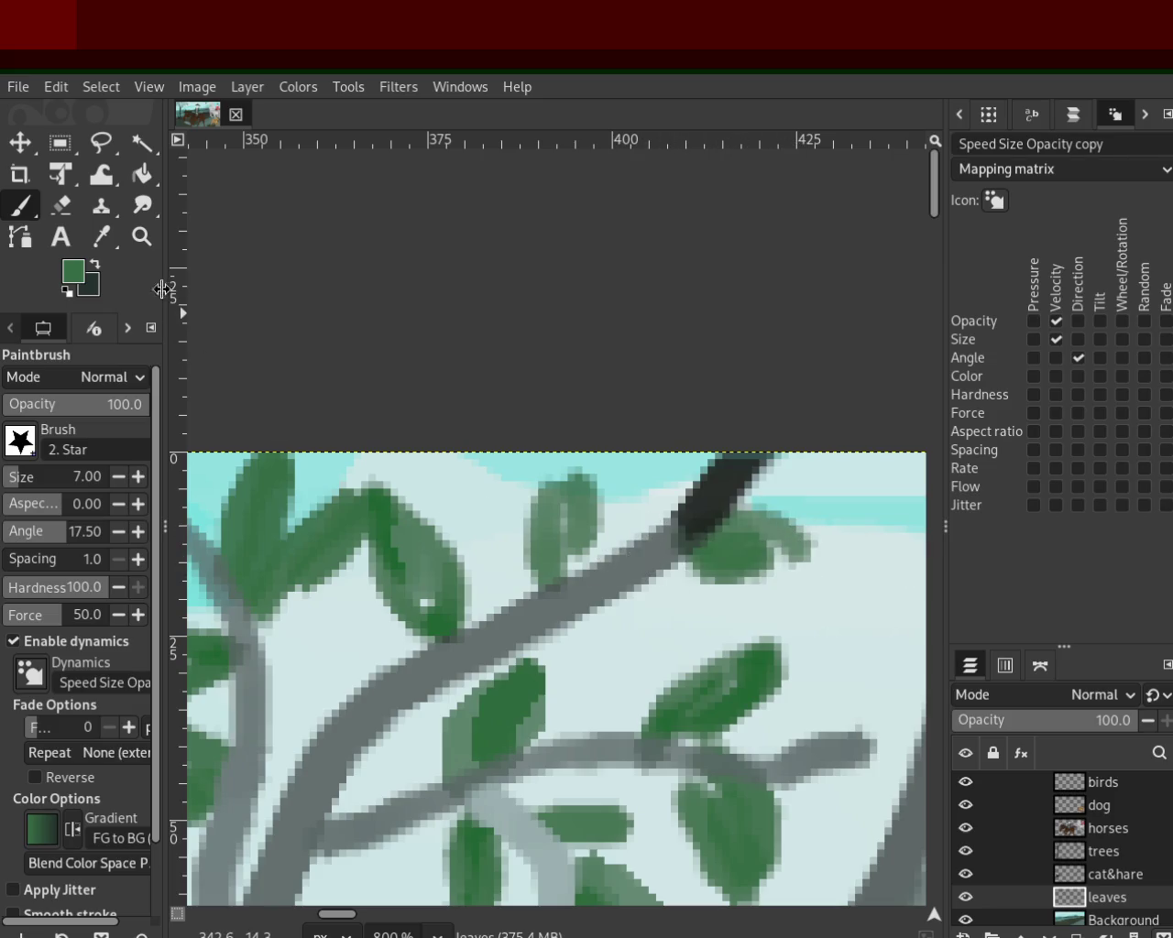
pyautogui.press('z')
pyautogui.scroll(-3, 603, 522)
# Step: Zoom out around the canvas and save the painting as 48.xcf
pyautogui.scroll(-3, 603, 522)
pyautogui.scroll(-3, 603, 522)
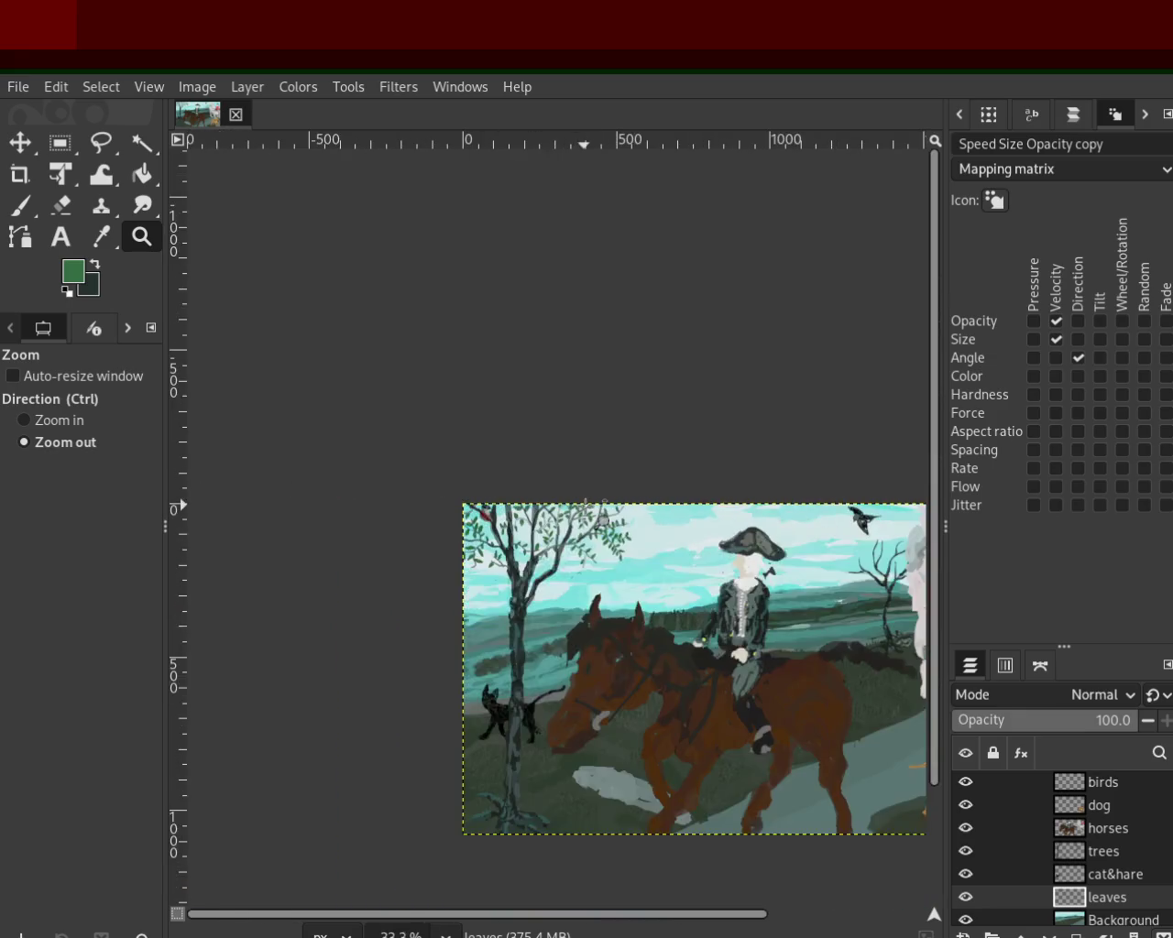
pyautogui.scroll(2, 602, 587)
pyautogui.scroll(1, 602, 601)
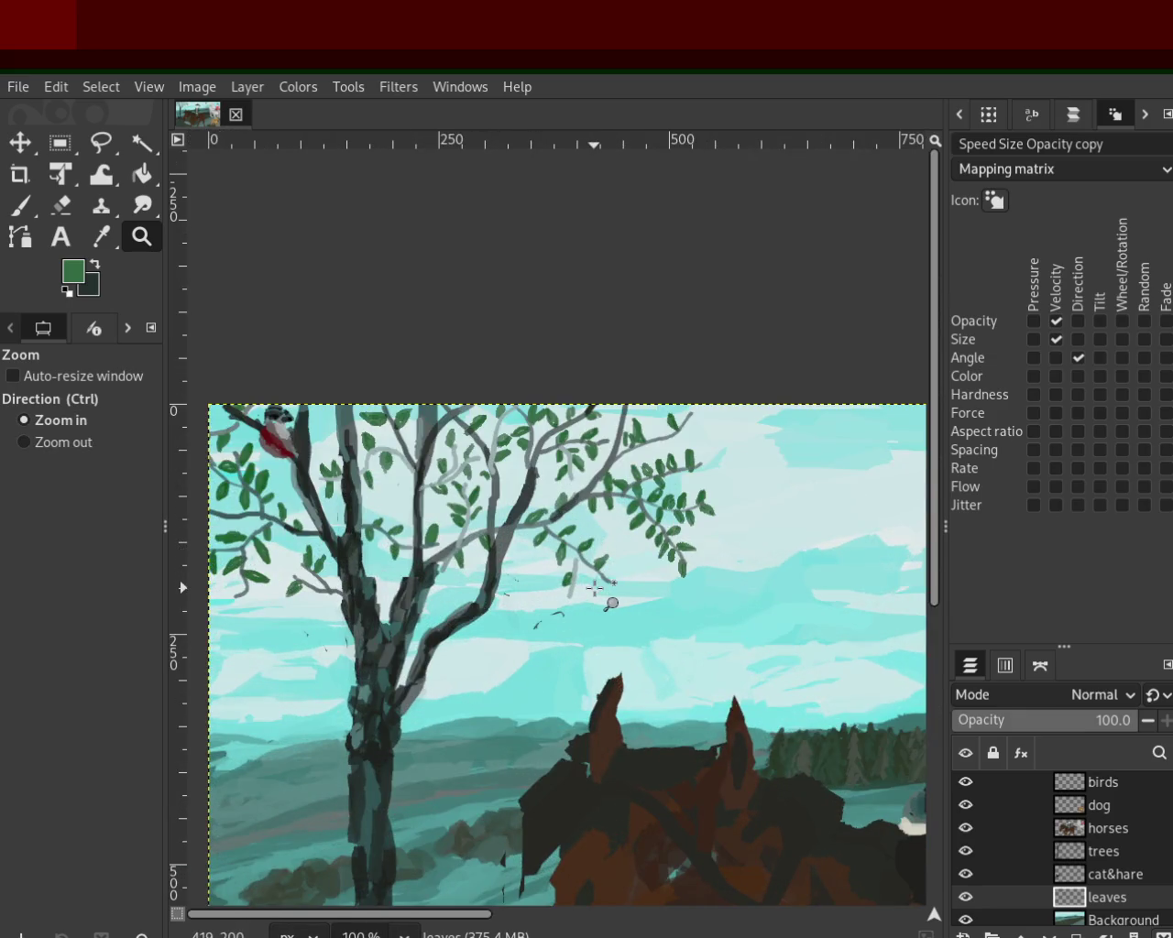
pyautogui.scroll(-2, 582, 783)
pyautogui.scroll(-1, 605, 733)
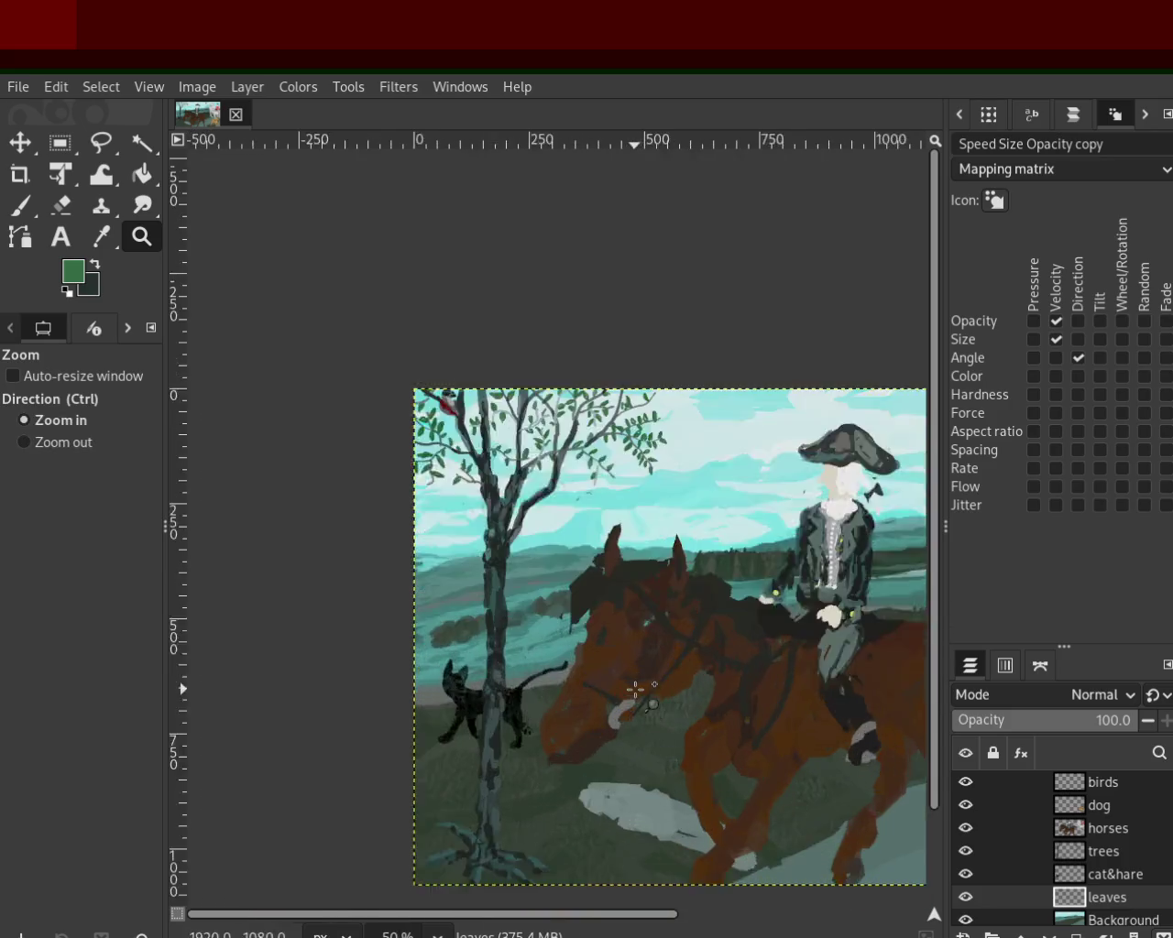
pyautogui.scroll(1, 629, 688)
pyautogui.scroll(-1, 629, 599)
pyautogui.scroll(1, 628, 600)
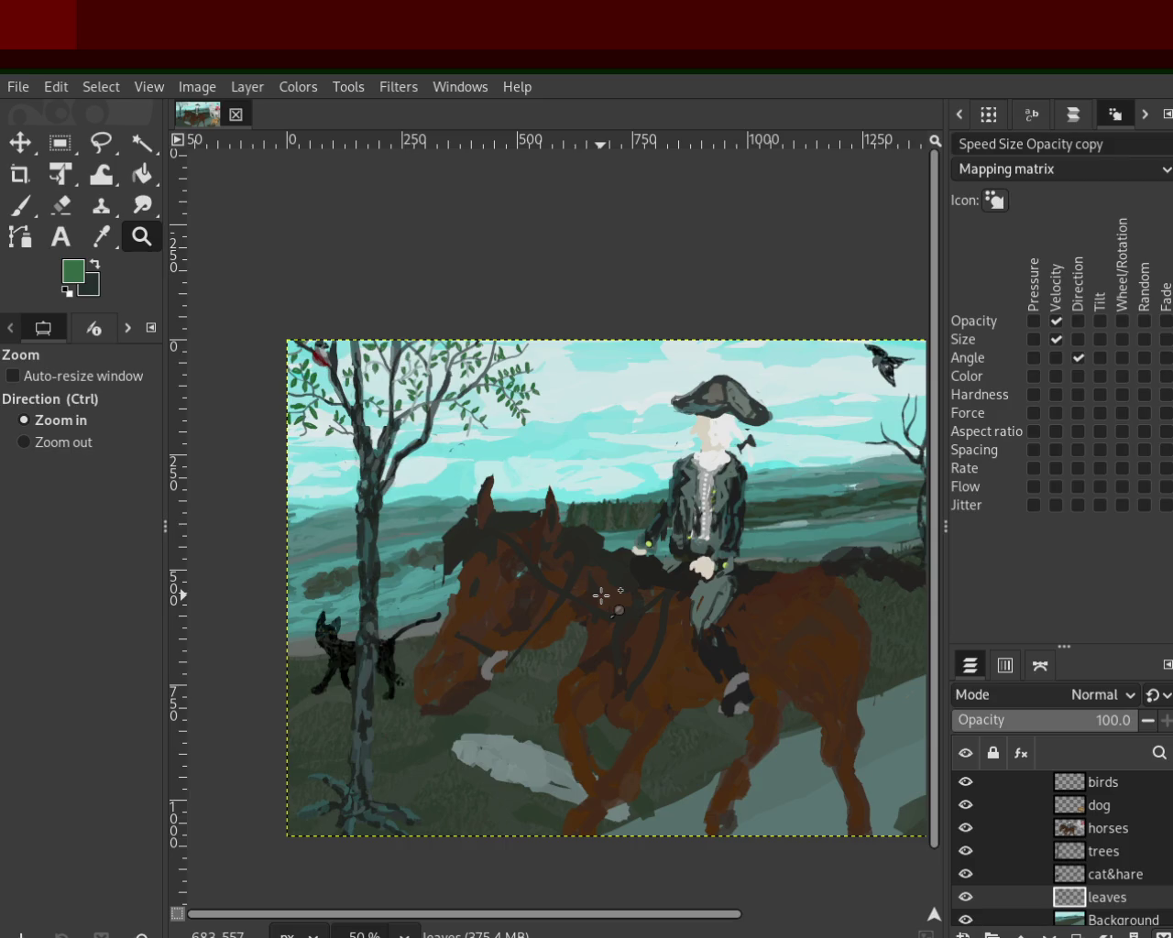
pyautogui.press('ctrl')
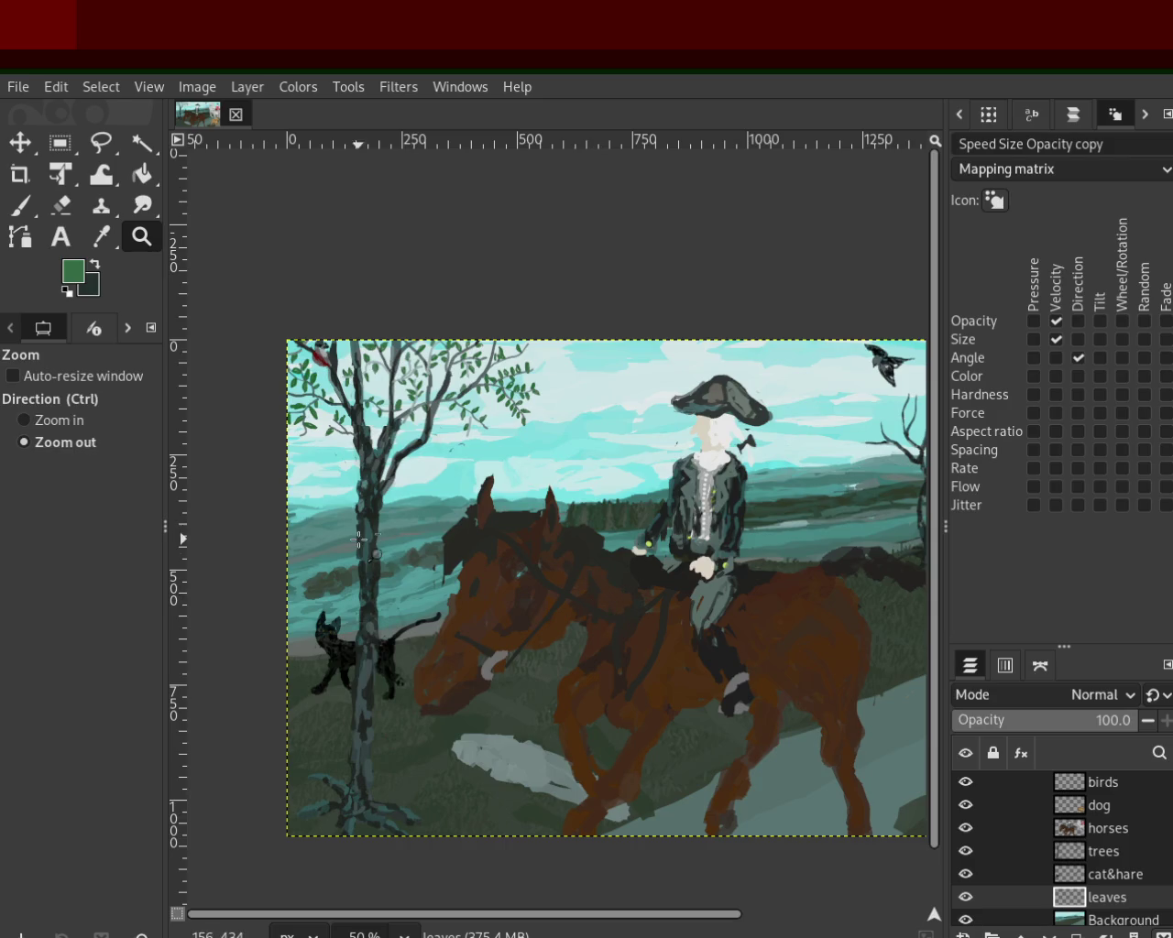
pyautogui.scroll(-2, 556, 443)
pyautogui.scroll(-1, 569, 443)
pyautogui.scroll(3, 596, 442)
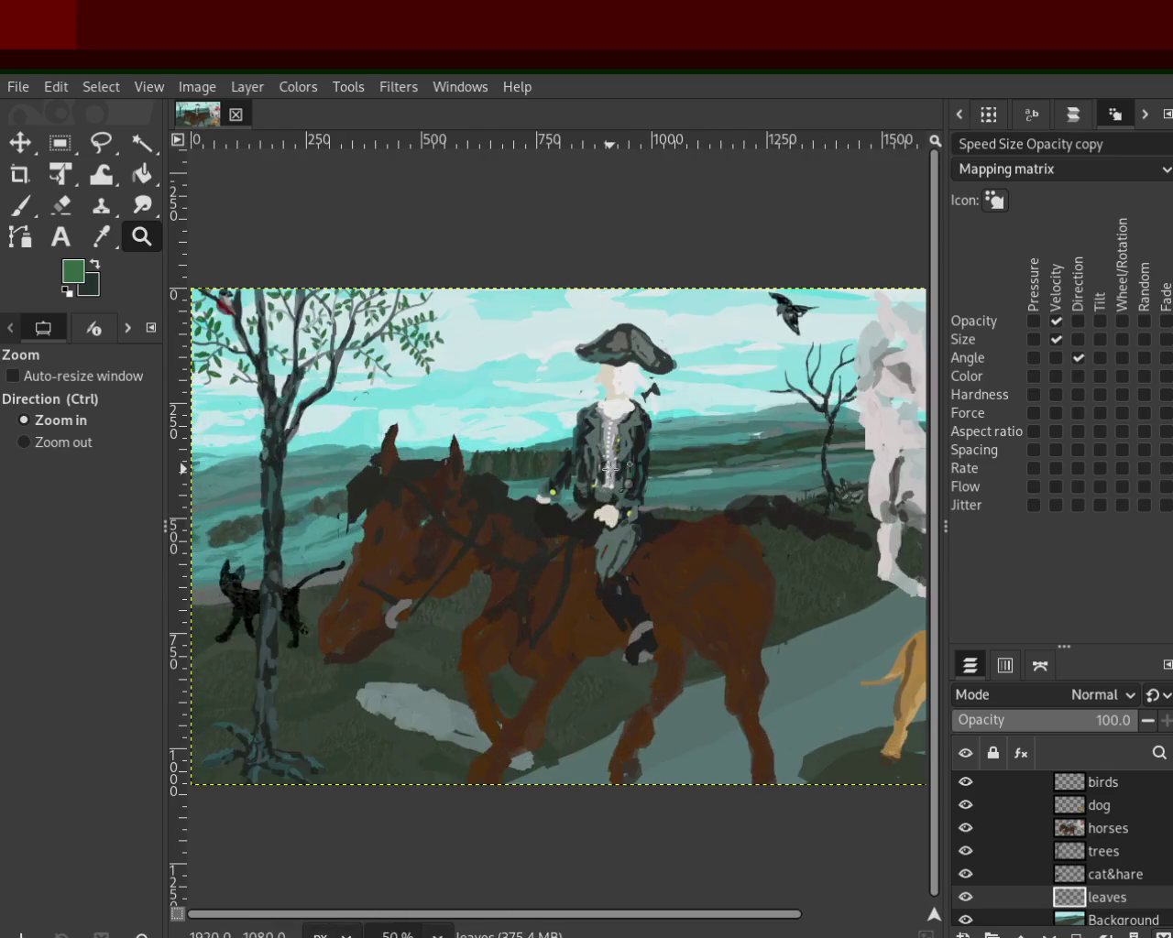
pyautogui.scroll(-1, 628, 441)
pyautogui.hotkey('ctrl', 's')
# Step: Zoom in and out to look over the full horse-and-rider scene and leafy tree
pyautogui.scroll(1, 549, 432)
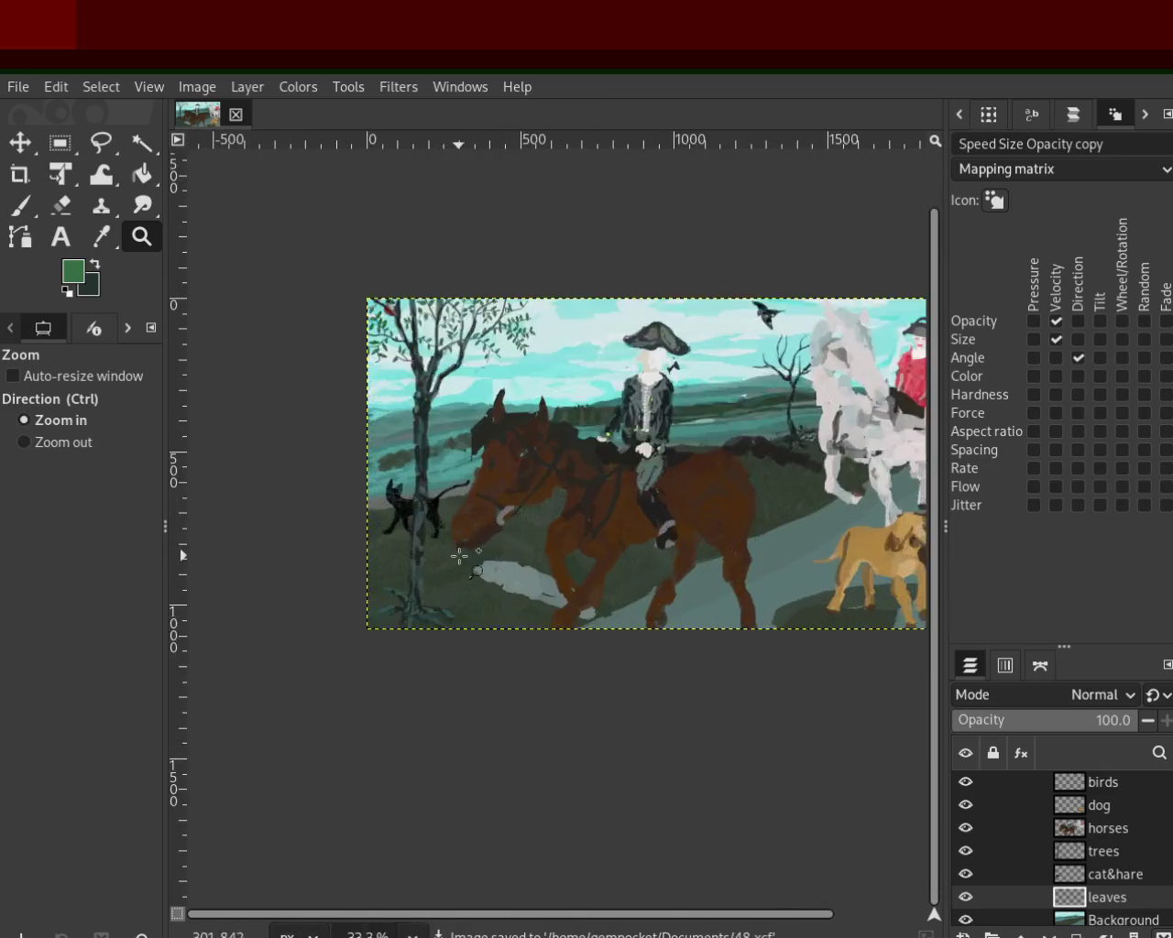
pyautogui.scroll(1, 458, 556)
pyautogui.scroll(-2, 394, 548)
pyautogui.scroll(2, 694, 500)
pyautogui.scroll(-1, 697, 494)
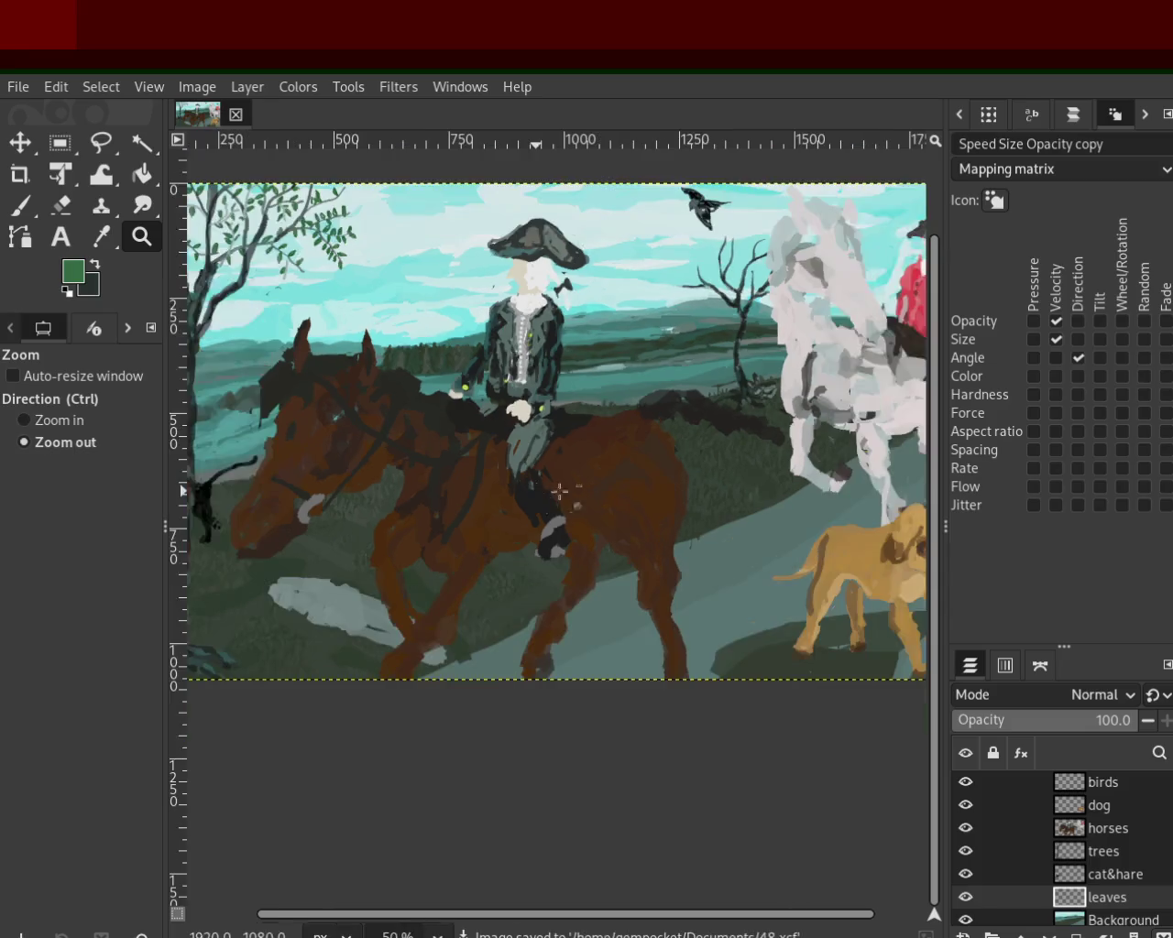
pyautogui.scroll(1, 755, 370)
pyautogui.scroll(2, 770, 380)
pyautogui.scroll(-3, 760, 367)
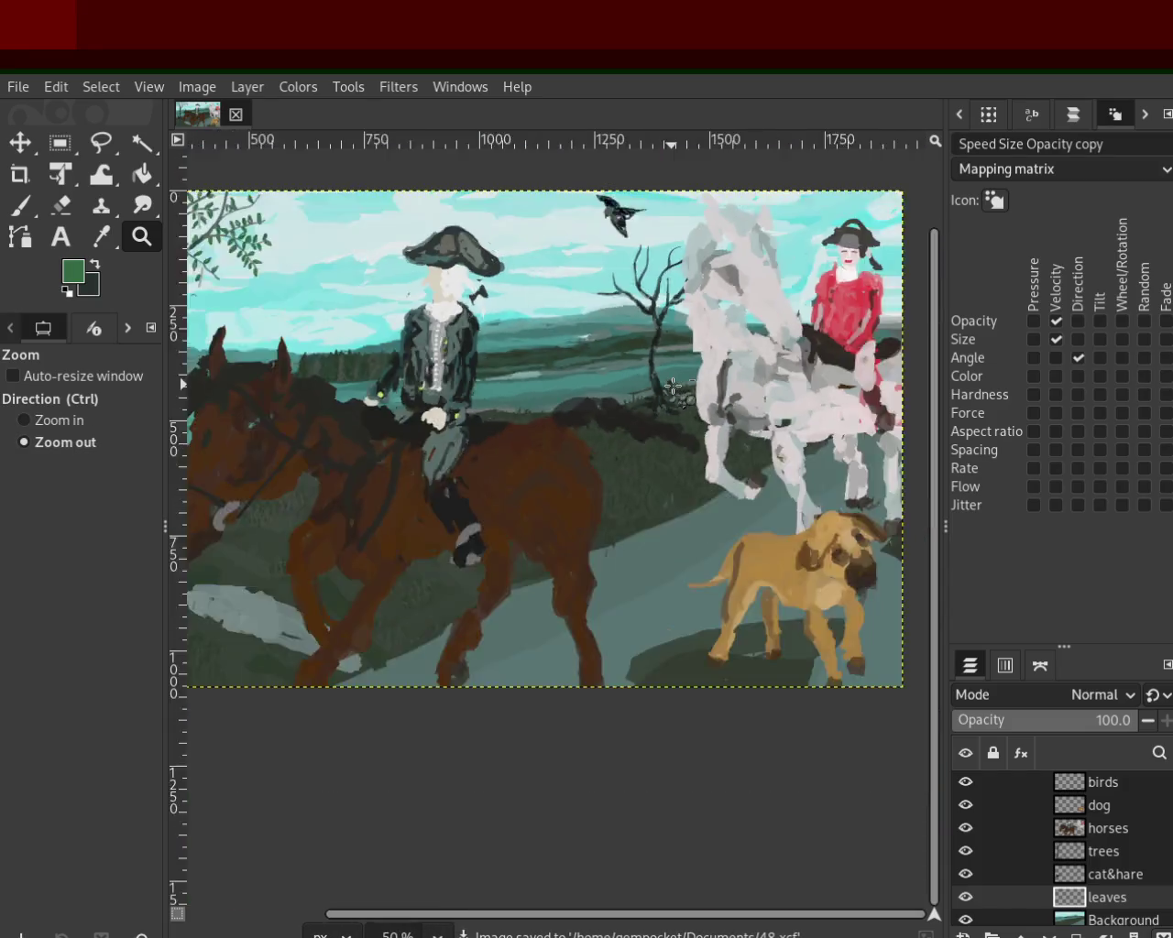
pyautogui.scroll(-1, 733, 394)
pyautogui.scroll(-1, 768, 392)
pyautogui.scroll(1, 526, 401)
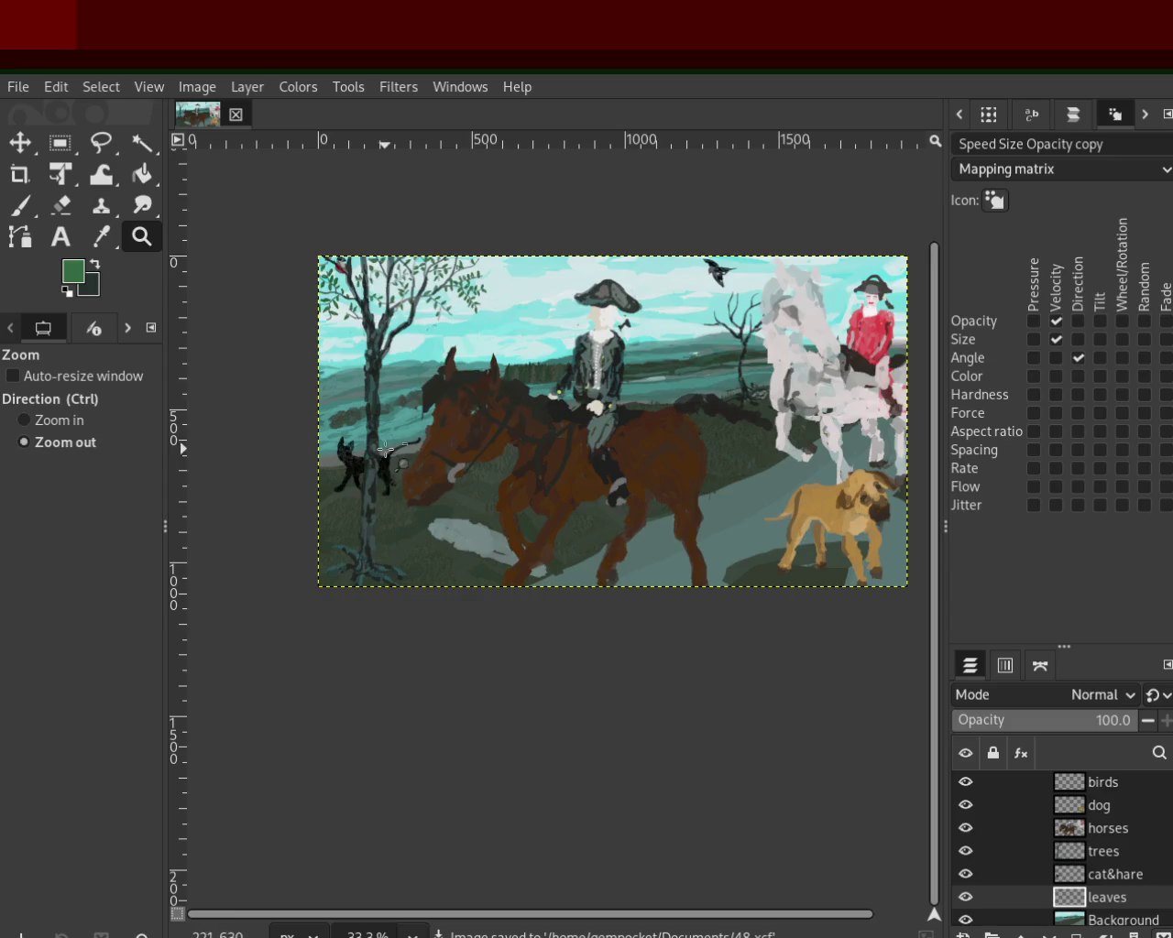
pyautogui.scroll(-1, 341, 483)
pyautogui.scroll(1, 342, 483)
pyautogui.scroll(2, 342, 483)
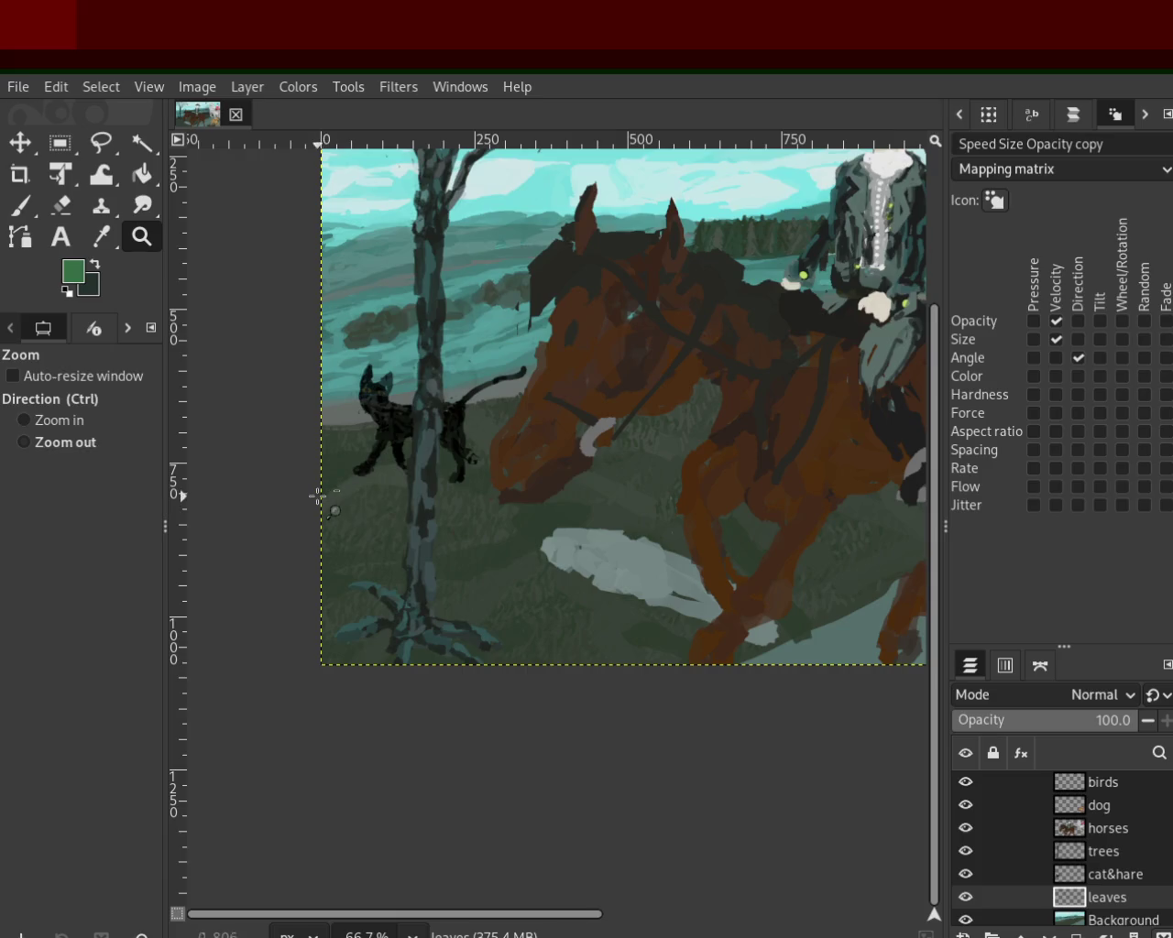
pyautogui.scroll(-2, 319, 496)
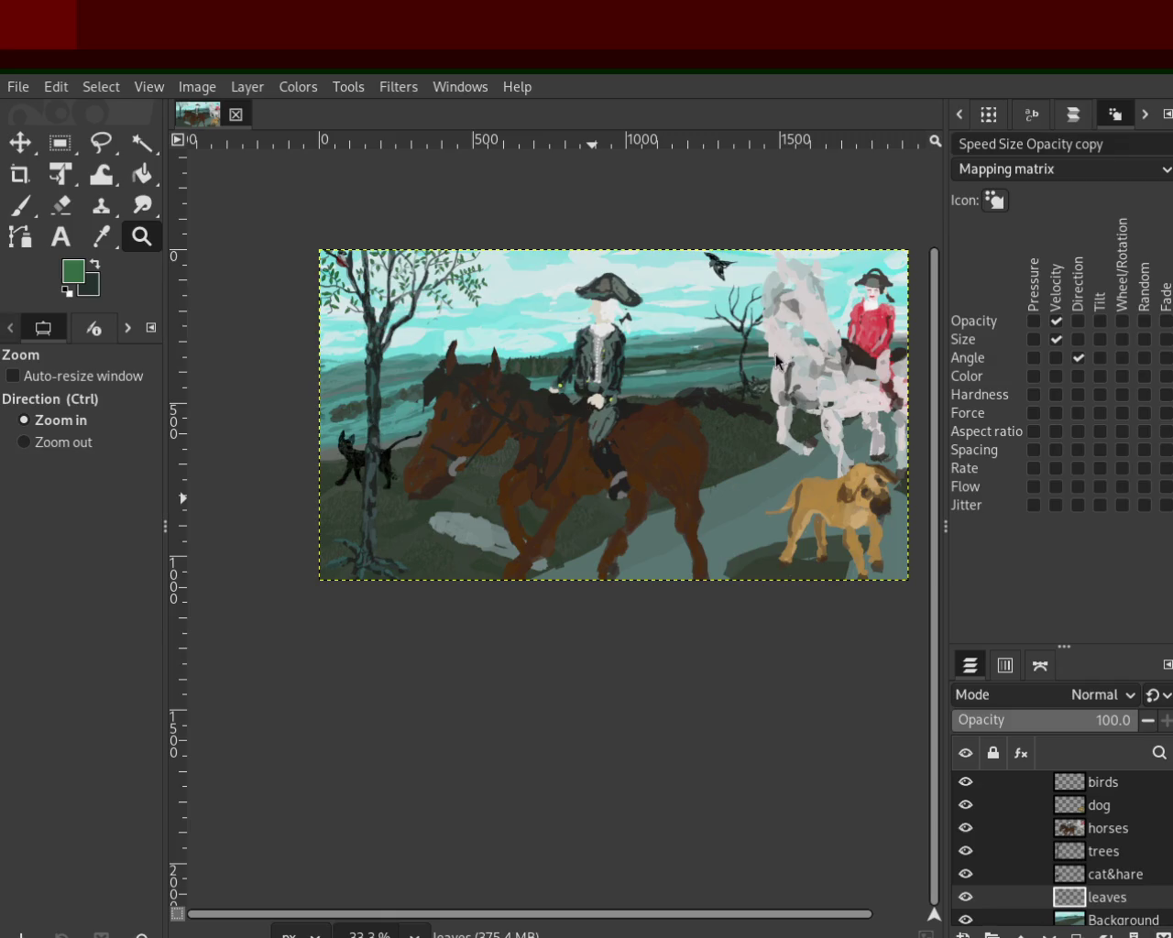
pyautogui.scroll(-1, 755, 356)
pyautogui.scroll(2, 641, 398)
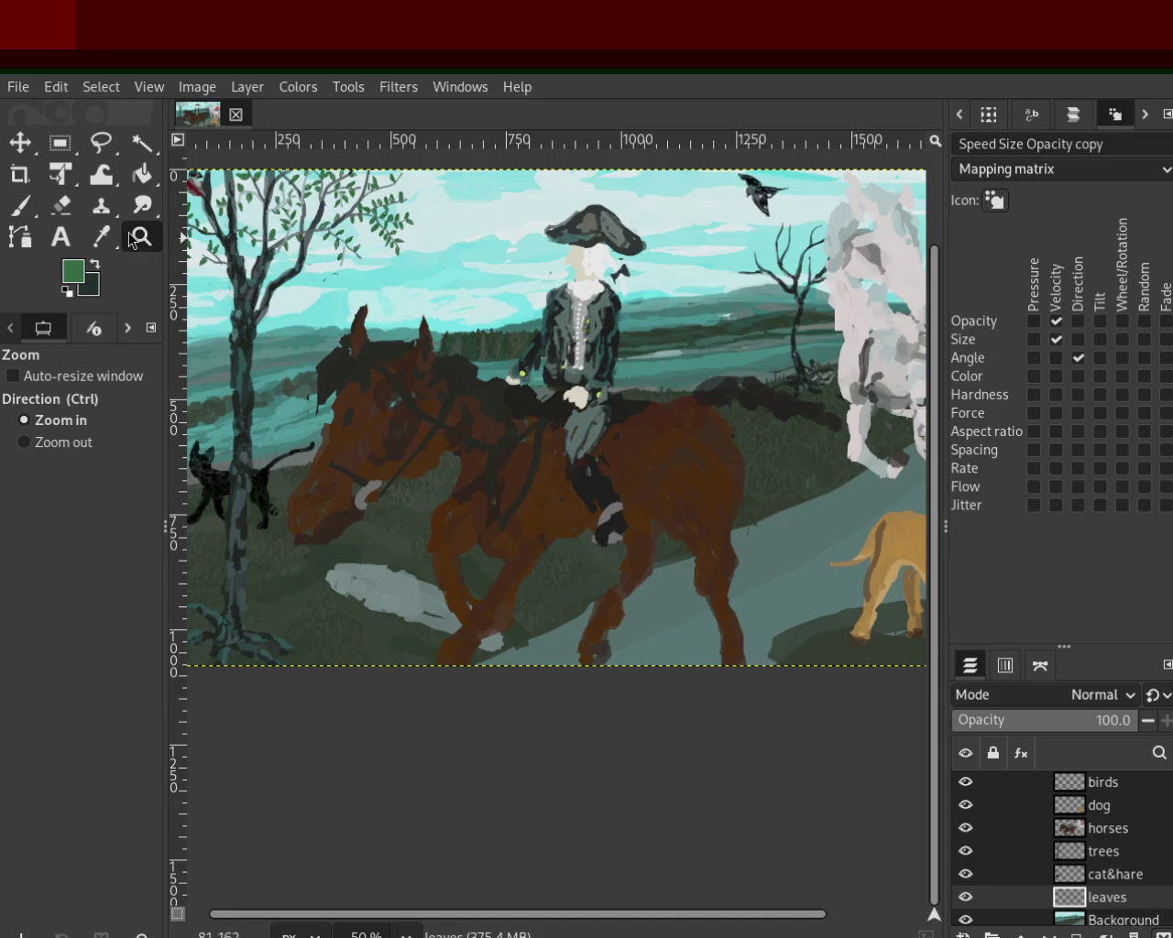
pyautogui.keyDown('ctrl'); pyautogui.scroll(-2, 302, 362); pyautogui.keyUp('ctrl')
# Step: Zoom in close on the tree and paint two green leaves beside the branch
pyautogui.keyDown('ctrl'); pyautogui.scroll(3, 432, 376); pyautogui.keyUp('ctrl')
pyautogui.keyDown('ctrl'); pyautogui.click(447, 394); pyautogui.keyUp('ctrl')
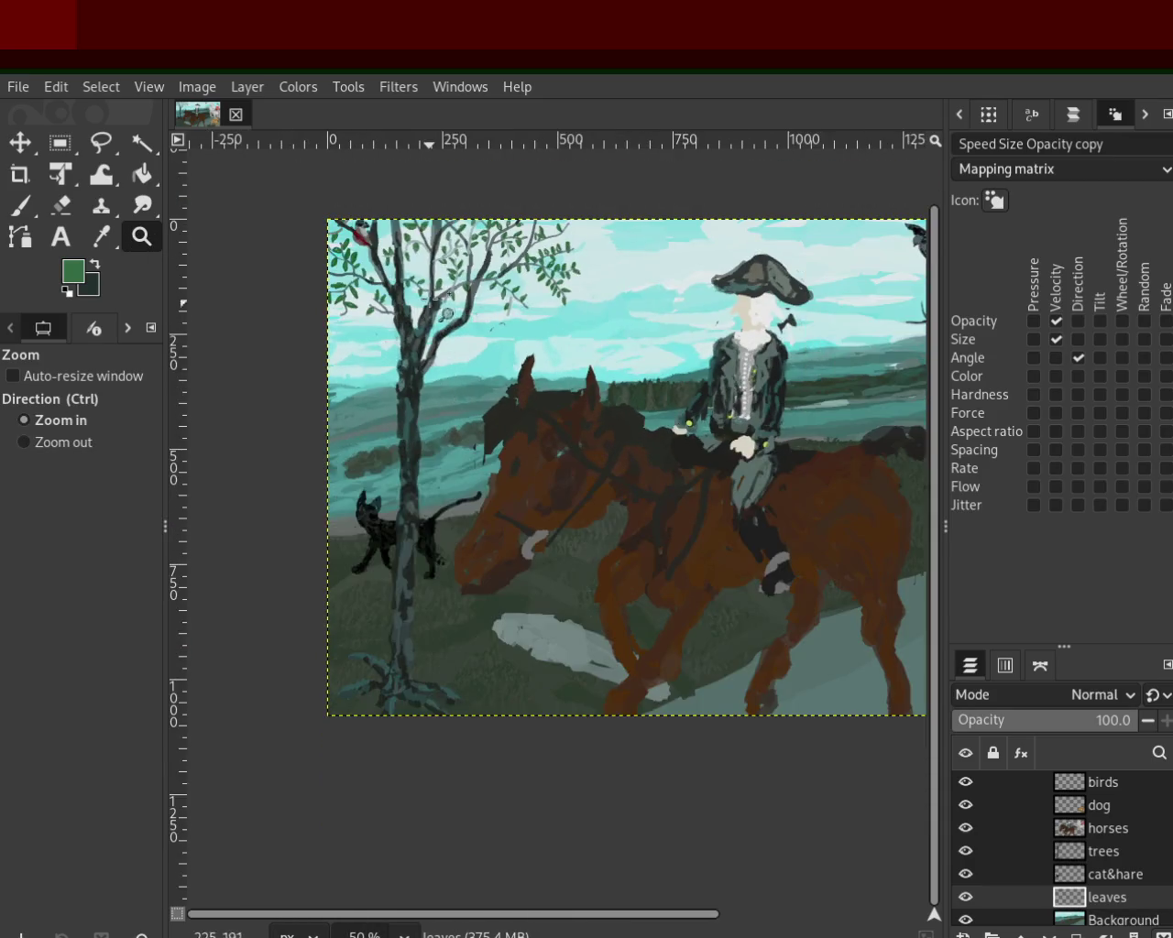
pyautogui.click(446, 380)
pyautogui.click(445, 372)
pyautogui.keyDown('ctrl'); pyautogui.click(445, 362); pyautogui.keyUp('ctrl')
pyautogui.click(443, 345)
pyautogui.click(443, 344)
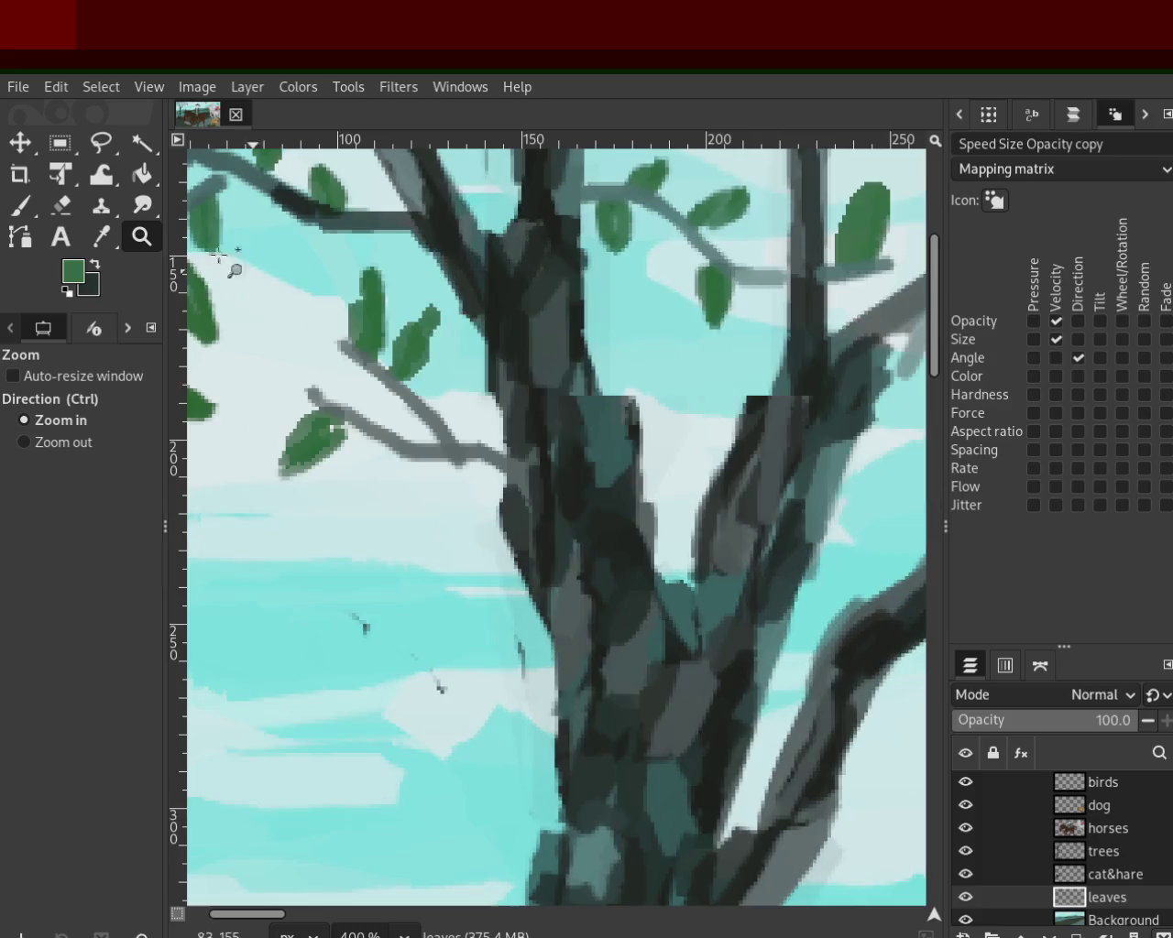
pyautogui.press('p')
pyautogui.moveTo(427, 459); pyautogui.dragTo(401, 517)
pyautogui.moveTo(377, 443); pyautogui.dragTo(331, 484)
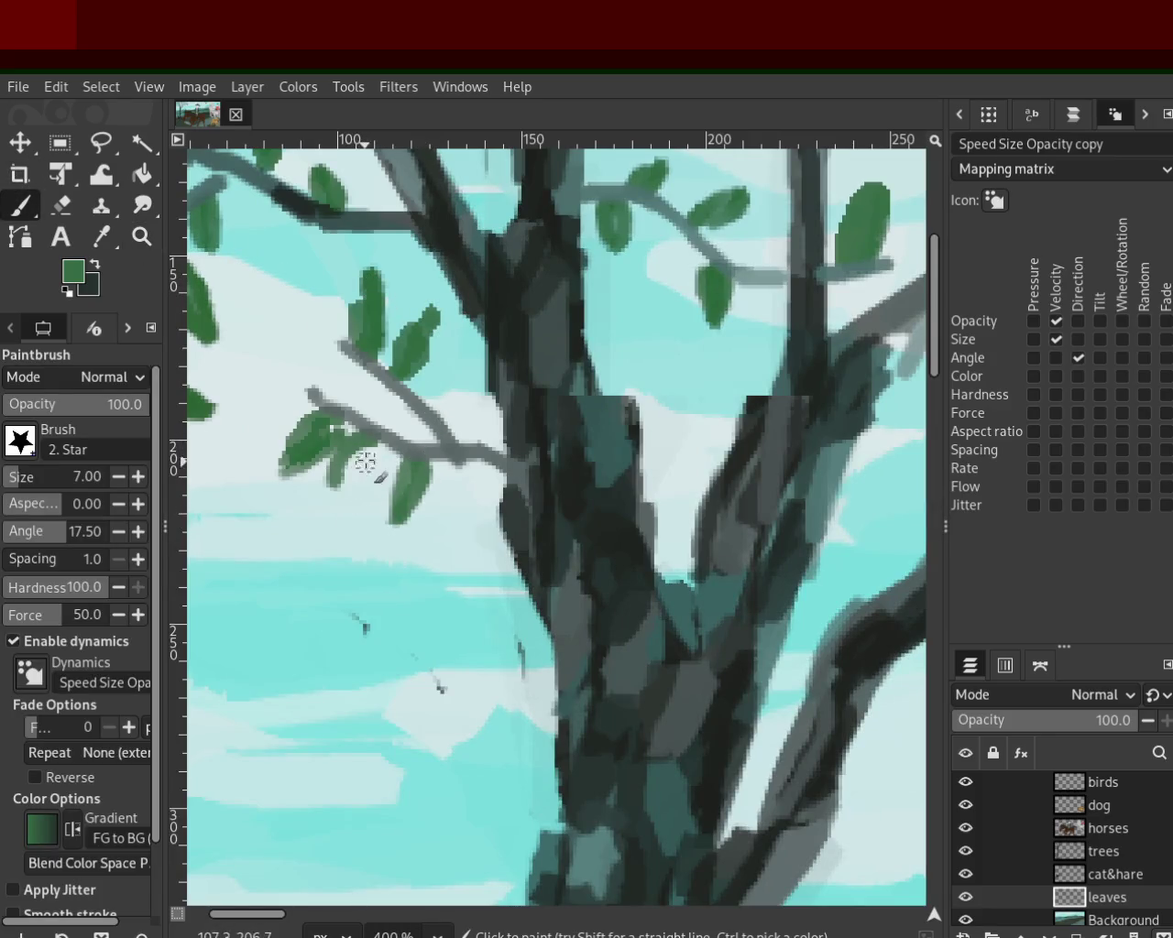
# Step: Paint a curved green stem, more leaves, and a thin twig extending up-left
pyautogui.moveTo(414, 448)
pyautogui.mouseDown()
pyautogui.moveTo(489, 365)
pyautogui.moveTo(438, 409)
pyautogui.mouseUp()
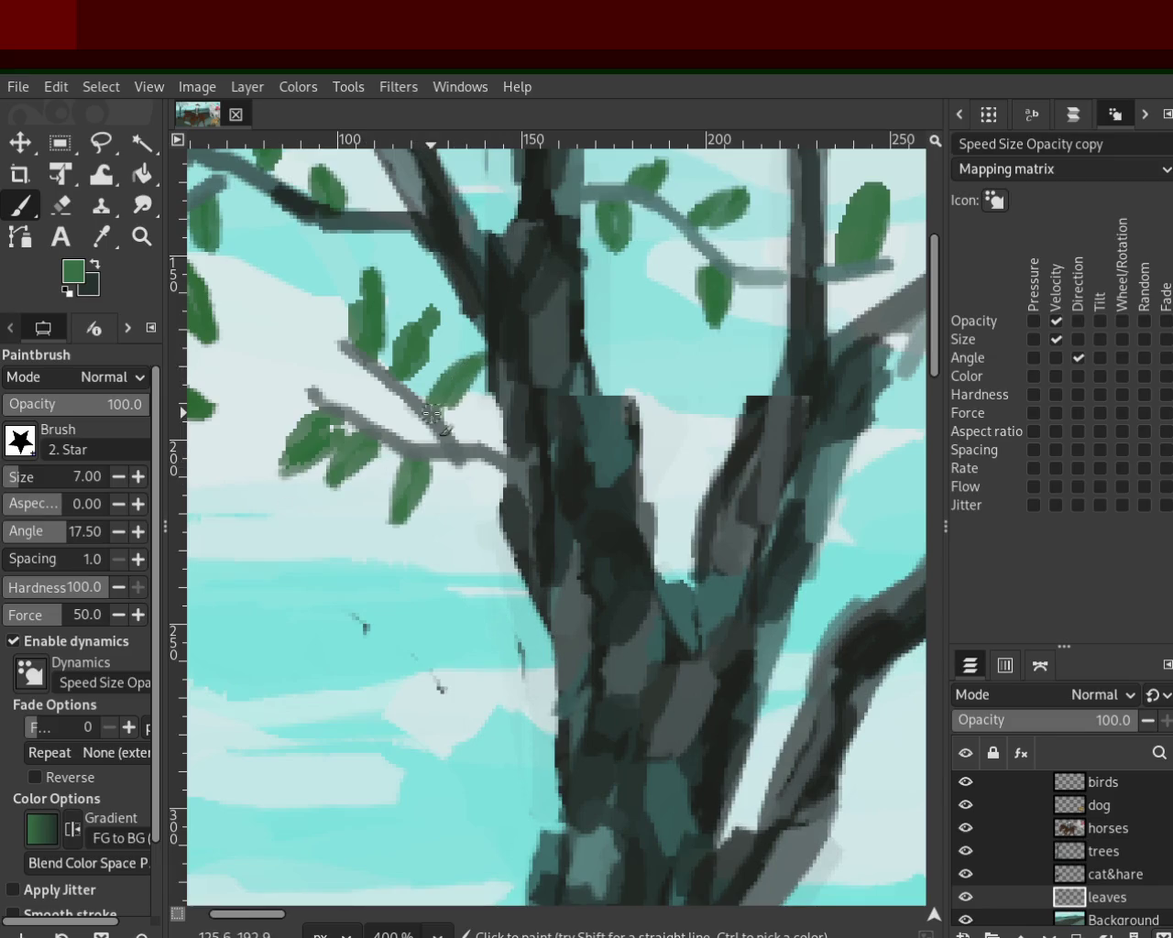
pyautogui.moveTo(477, 470)
pyautogui.mouseDown()
pyautogui.moveTo(495, 510)
pyautogui.moveTo(478, 499)
pyautogui.mouseUp()
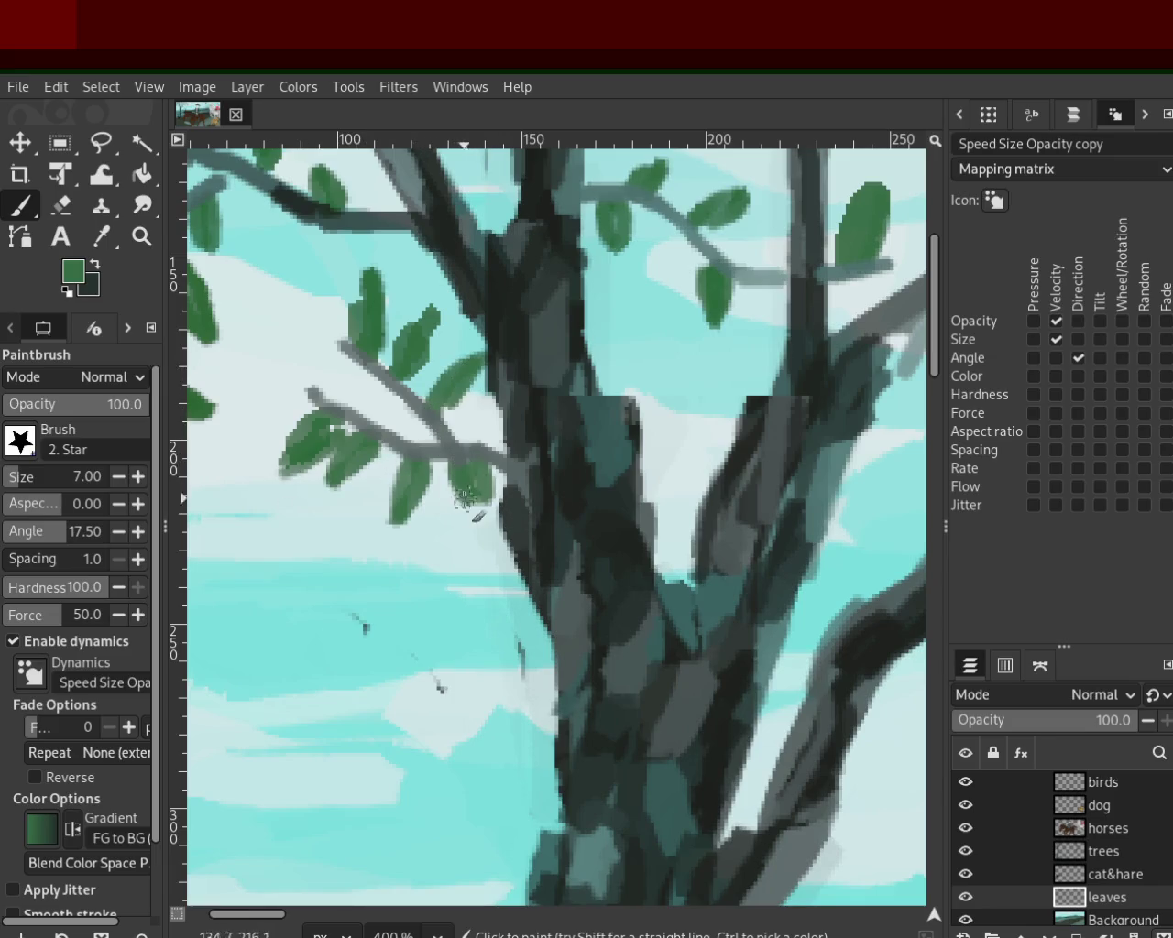
pyautogui.moveTo(362, 360)
pyautogui.mouseDown()
pyautogui.moveTo(341, 392)
pyautogui.moveTo(316, 396)
pyautogui.mouseUp()
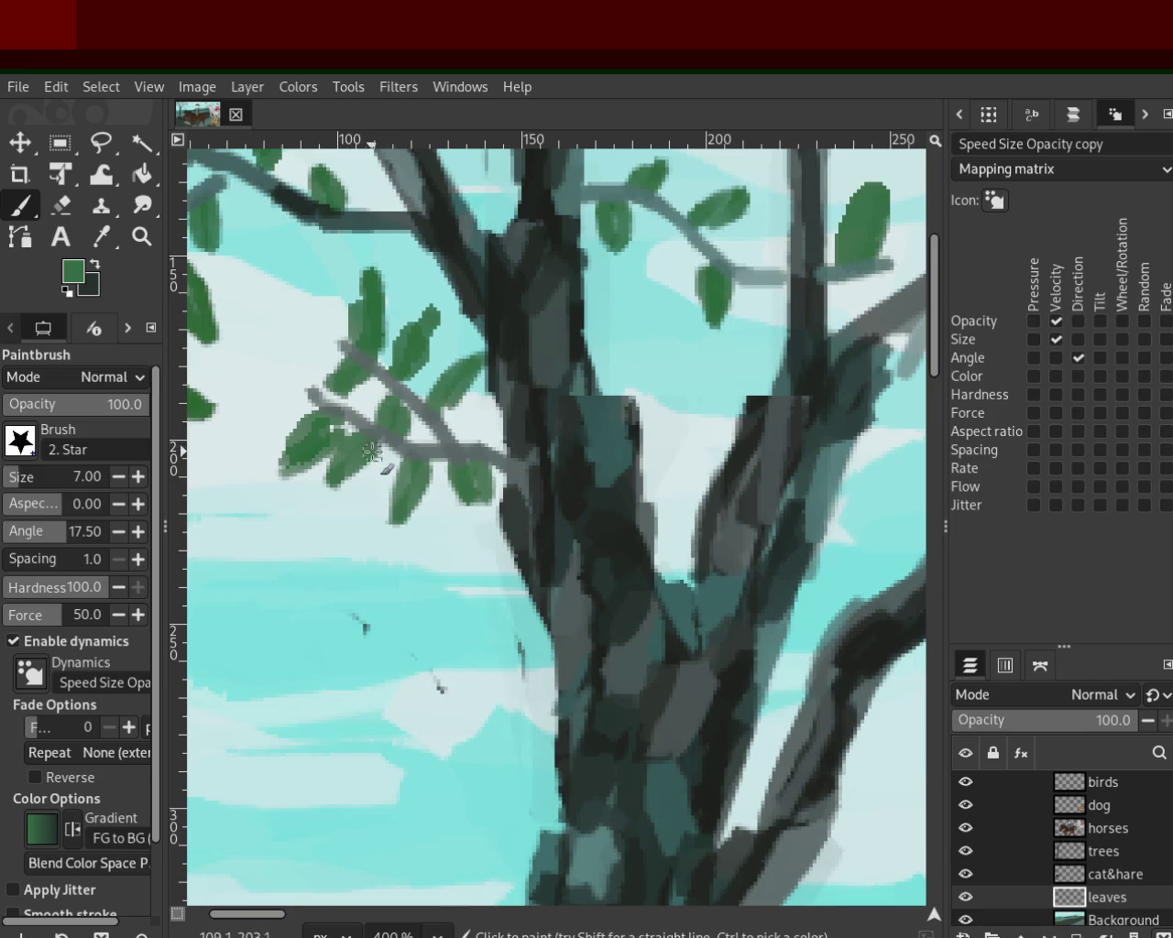
pyautogui.moveTo(353, 347)
pyautogui.mouseDown()
pyautogui.moveTo(284, 282)
pyautogui.moveTo(341, 339)
pyautogui.moveTo(282, 370)
pyautogui.mouseUp()
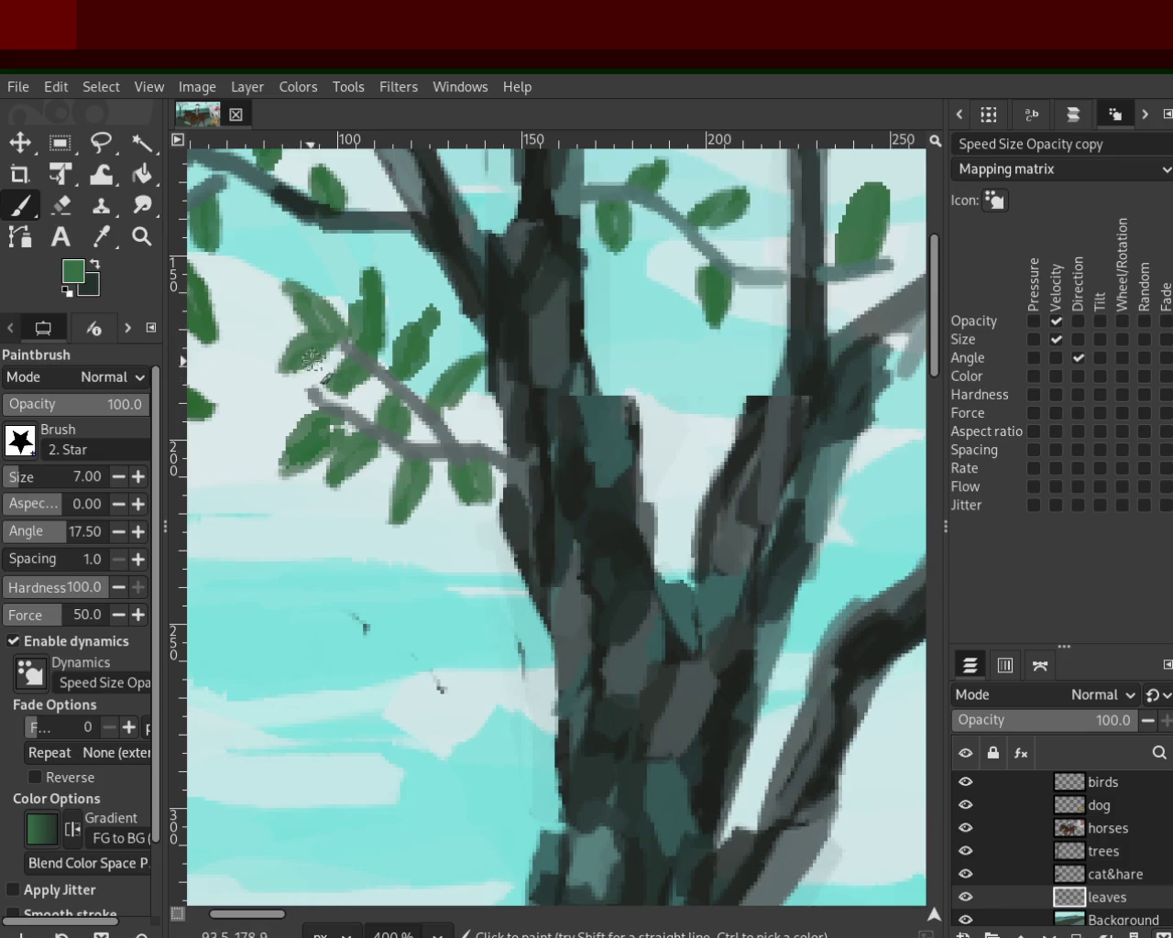
# Step: Add green leaves along the branch and below the grey branch end at right
pyautogui.press('z')
pyautogui.keyDown('ctrl'); pyautogui.click(349, 396); pyautogui.keyUp('ctrl')
pyautogui.keyDown('ctrl'); pyautogui.click(349, 396); pyautogui.keyUp('ctrl')
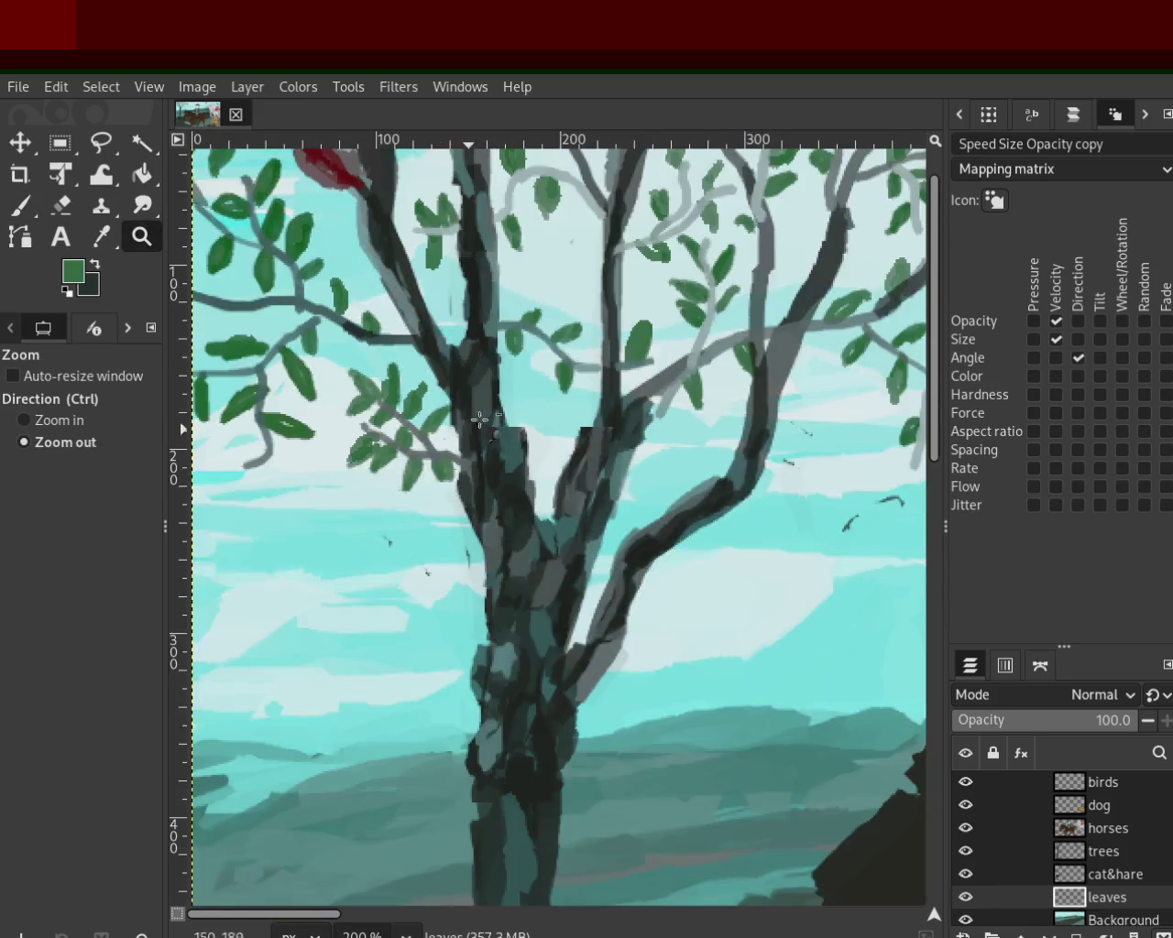
pyautogui.click(503, 275)
pyautogui.click(503, 275)
pyautogui.click(25, 211)
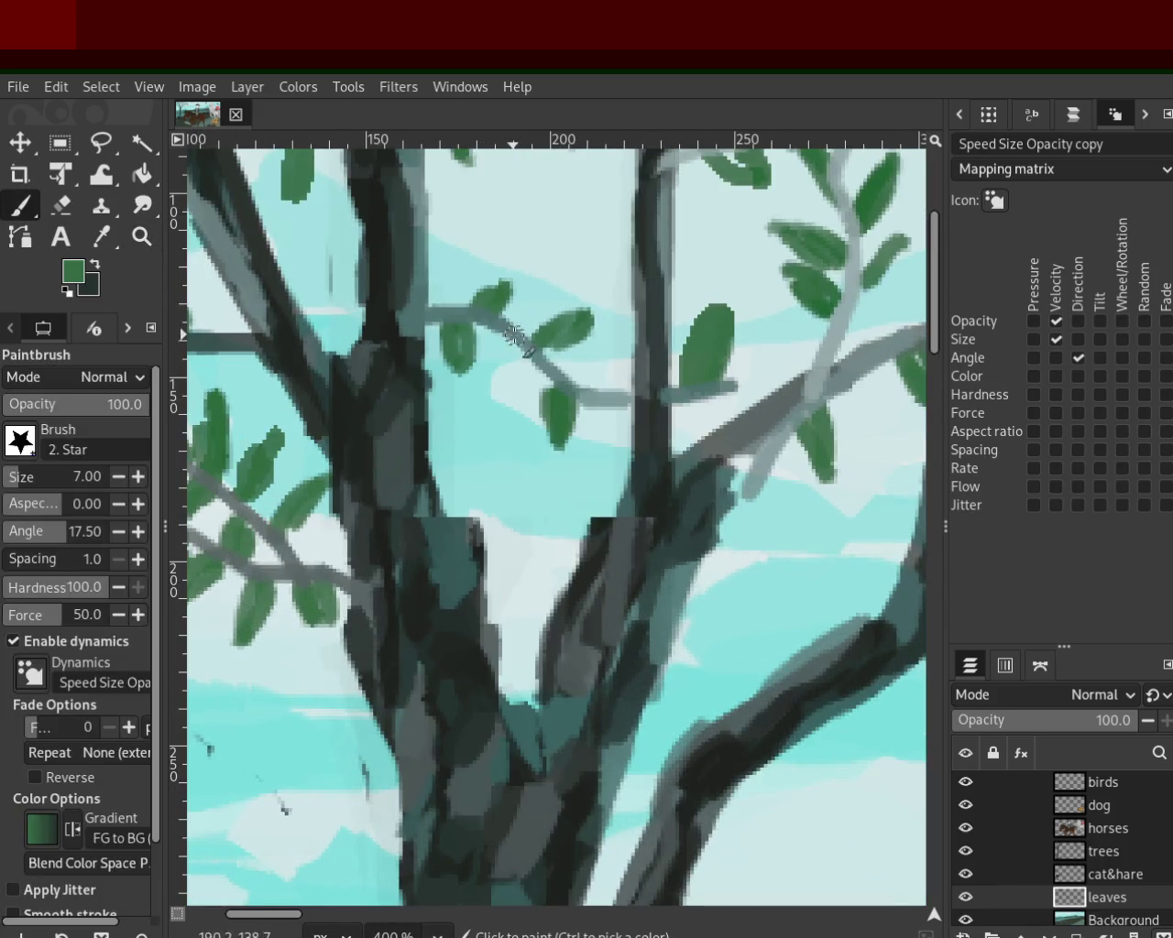
pyautogui.moveTo(598, 386)
pyautogui.mouseDown()
pyautogui.moveTo(630, 378)
pyautogui.moveTo(700, 431)
pyautogui.mouseUp()
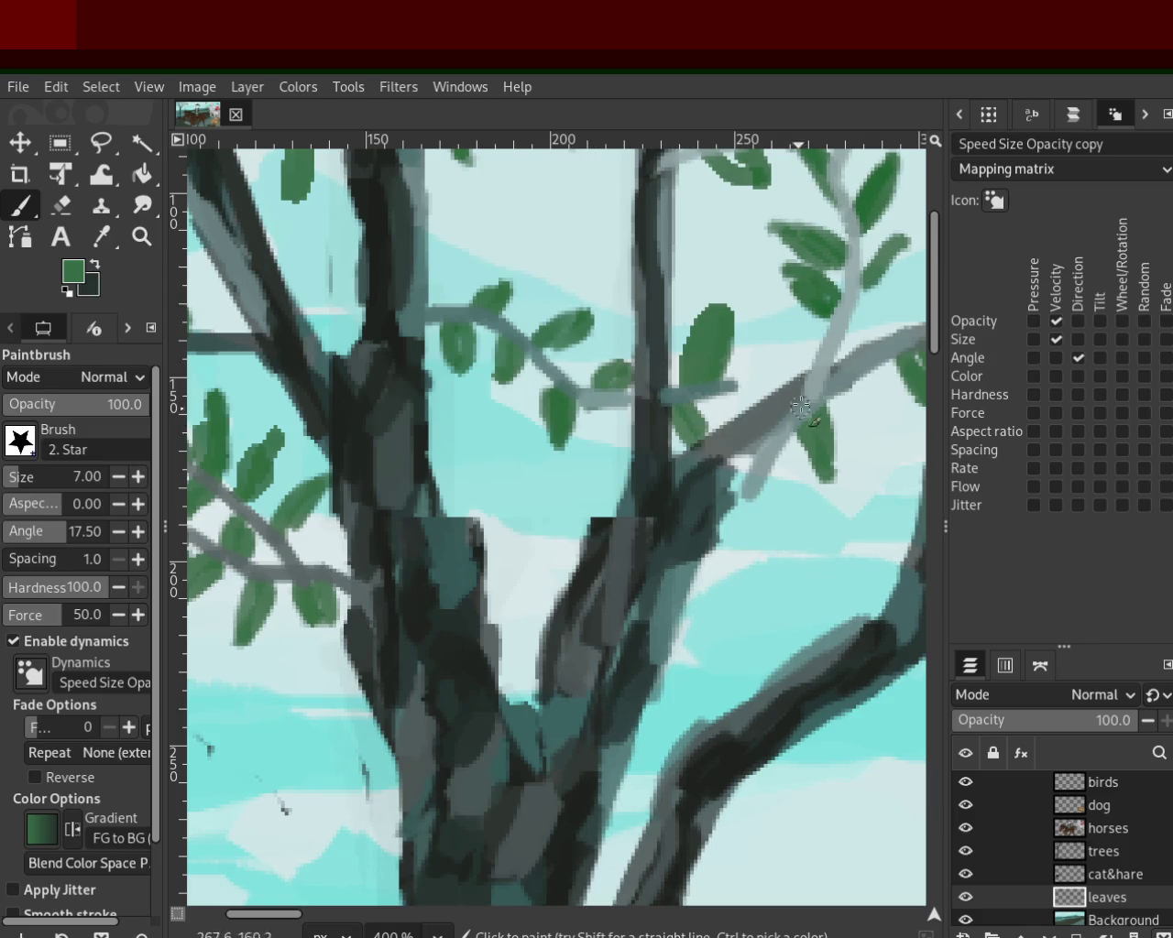
pyautogui.moveTo(825, 352); pyautogui.dragTo(750, 341)
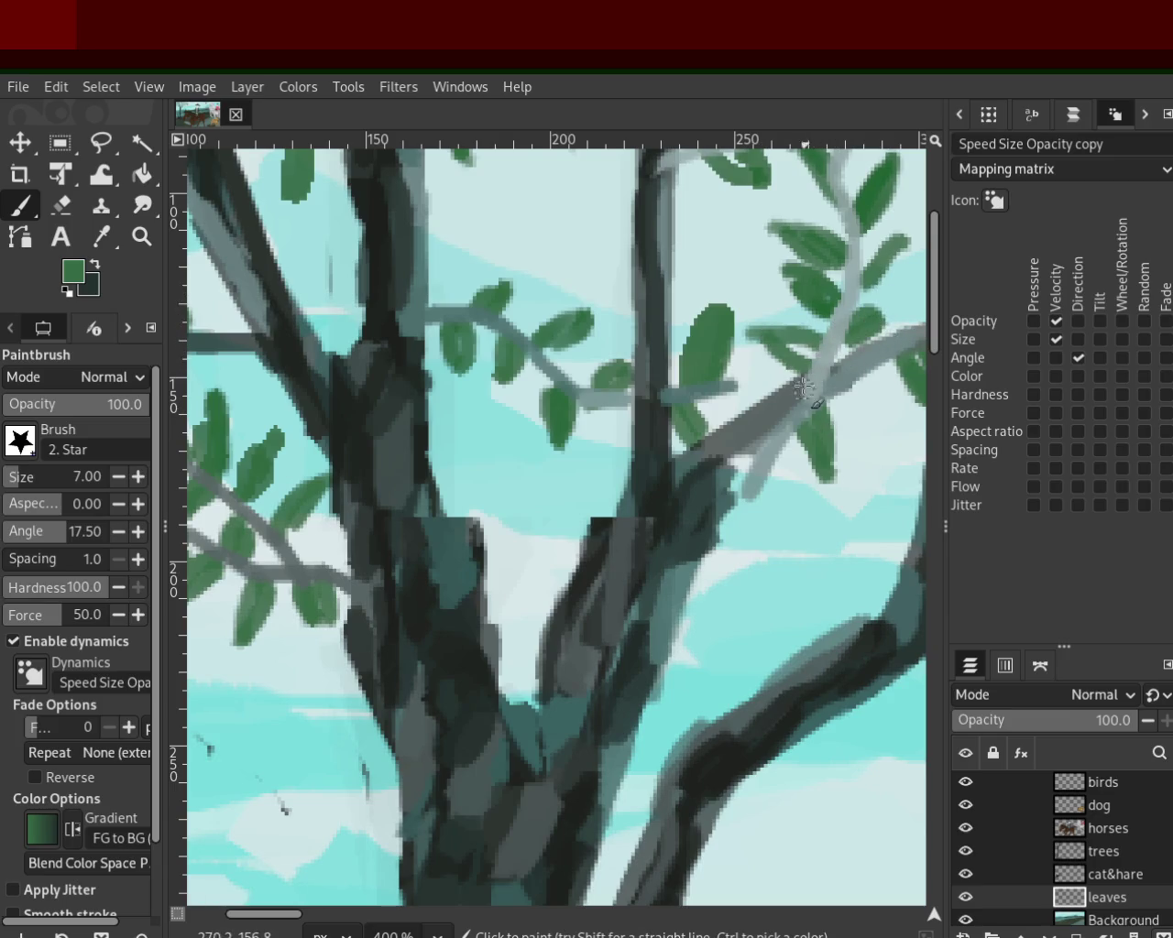
pyautogui.moveTo(782, 460); pyautogui.dragTo(797, 515)
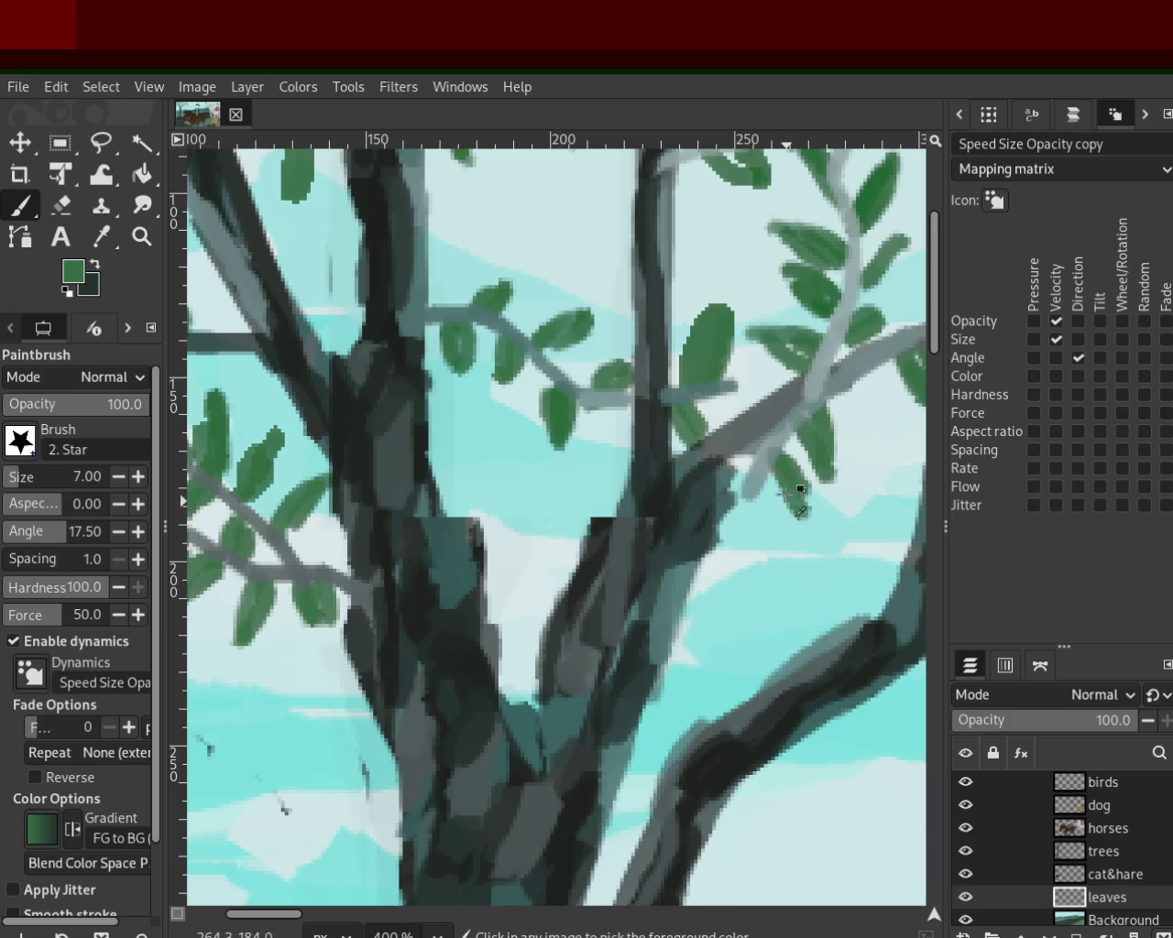
# Step: Zoom out to review the whole painting, then zoom back in on the upper-left branches
pyautogui.click(141, 236)
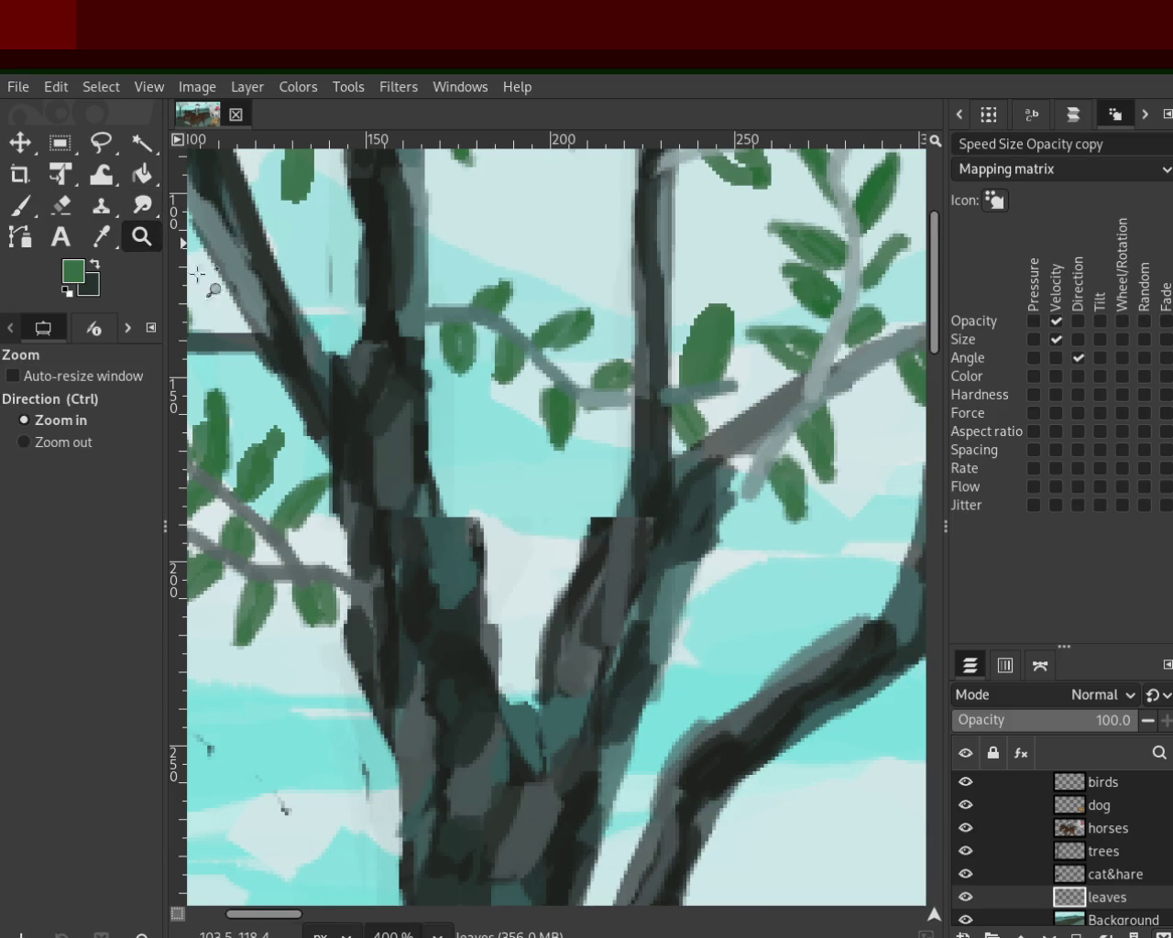
pyautogui.keyDown('ctrl'); pyautogui.click(519, 467); pyautogui.keyUp('ctrl')
pyautogui.keyDown('ctrl'); pyautogui.click(519, 467); pyautogui.keyUp('ctrl')
pyautogui.click(467, 407)
pyautogui.click(394, 449)
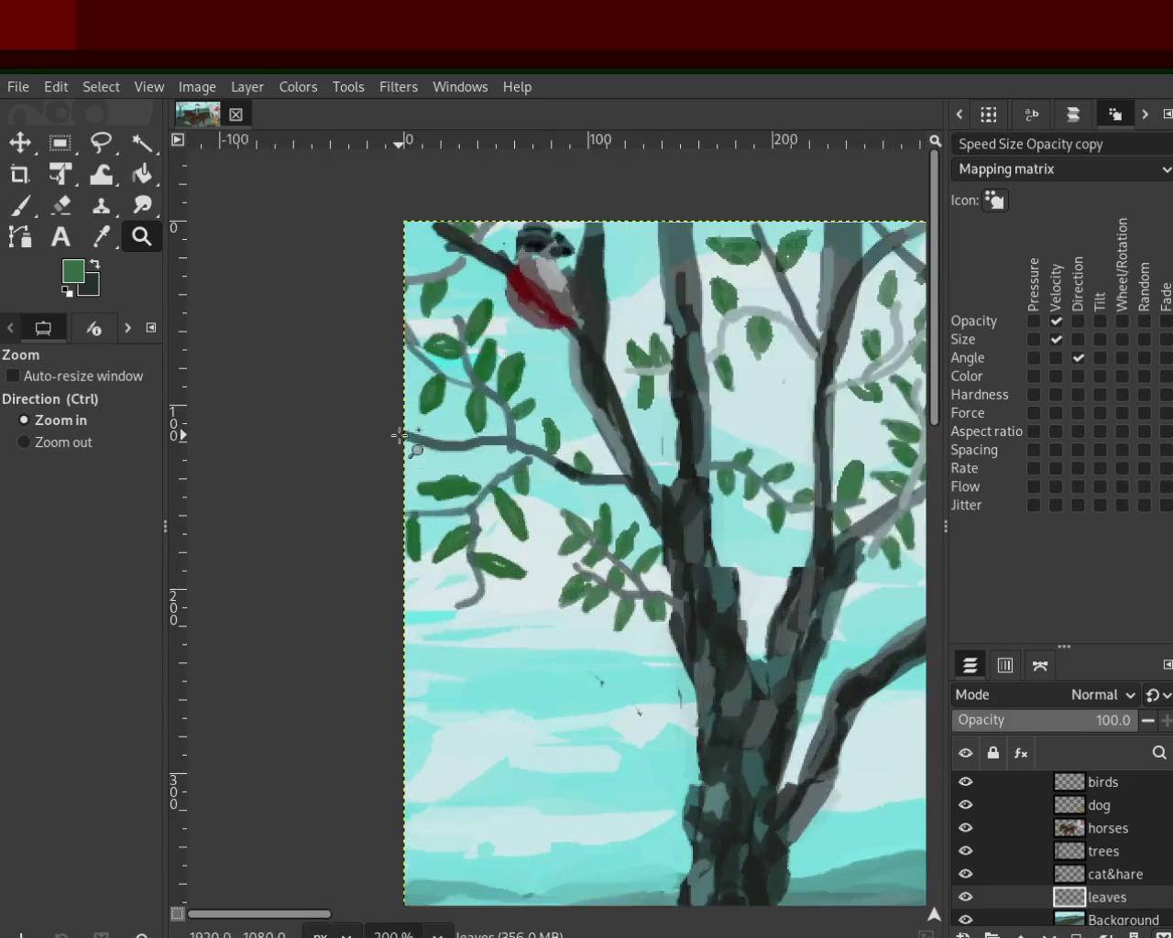
pyautogui.click(401, 431)
pyautogui.click(20, 206)
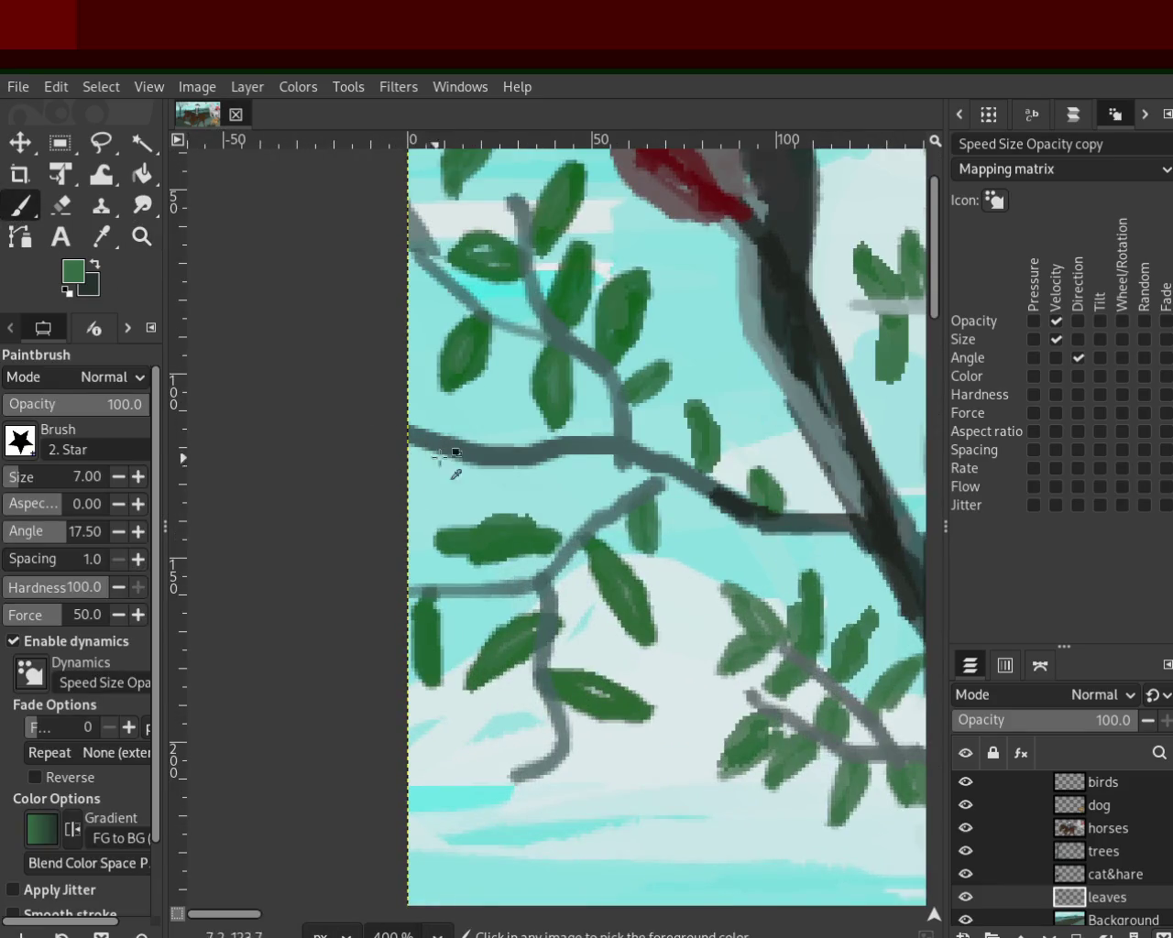
# Step: Paint several small green leaves along the upper branches and near the left edge
pyautogui.moveTo(436, 455); pyautogui.dragTo(451, 504)
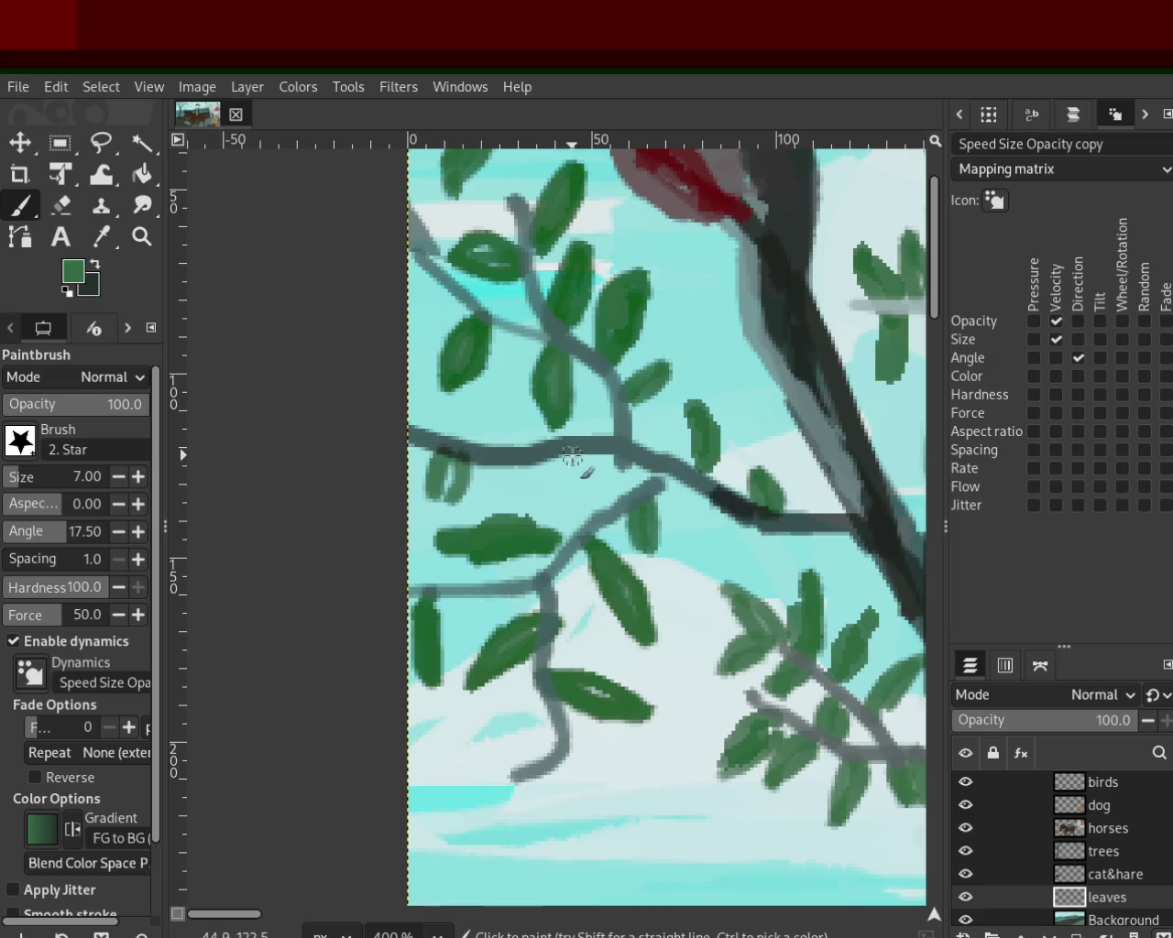
pyautogui.moveTo(458, 454); pyautogui.dragTo(436, 504)
pyautogui.moveTo(549, 462); pyautogui.dragTo(543, 502)
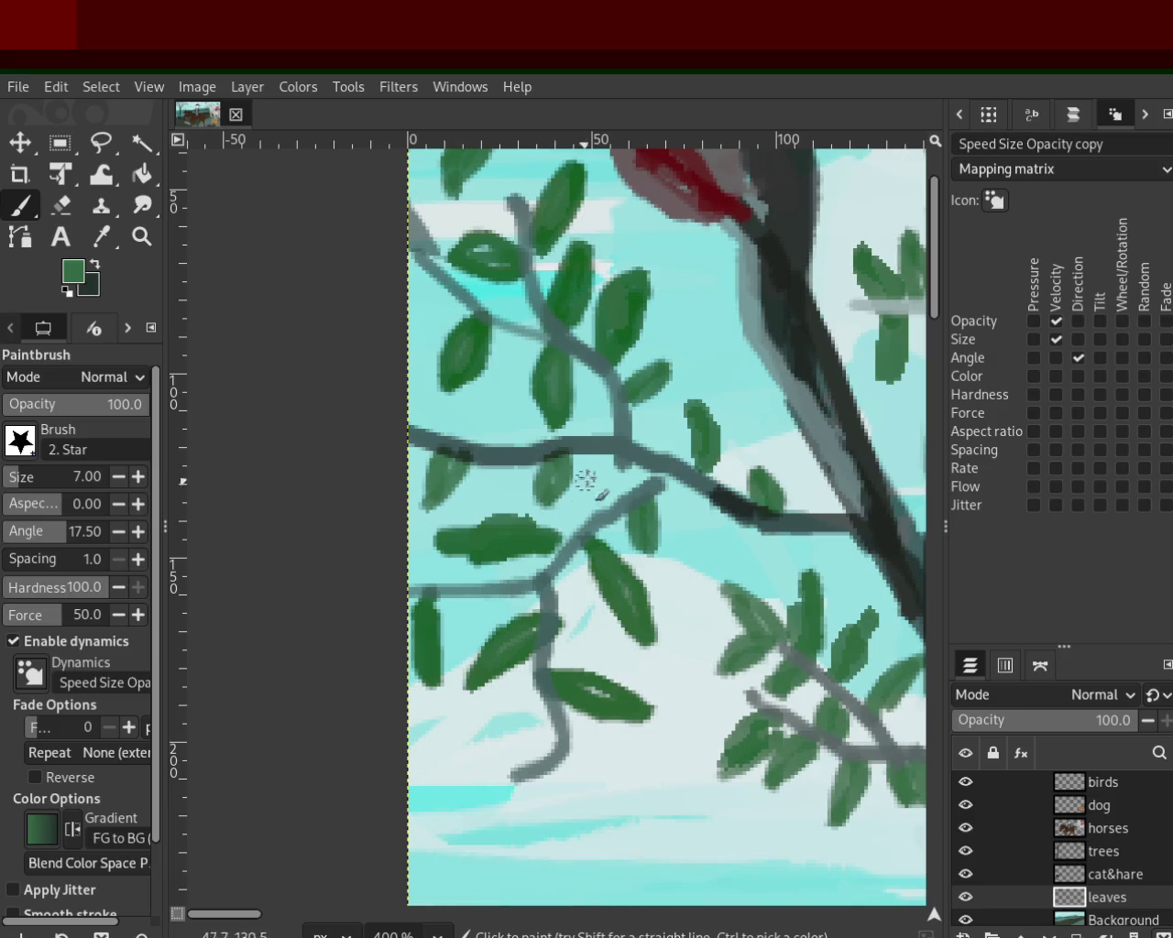
pyautogui.moveTo(657, 452); pyautogui.dragTo(676, 468)
pyautogui.moveTo(493, 477)
pyautogui.mouseDown()
pyautogui.moveTo(465, 417)
pyautogui.moveTo(486, 459)
pyautogui.mouseUp()
pyautogui.moveTo(431, 422); pyautogui.dragTo(414, 394)
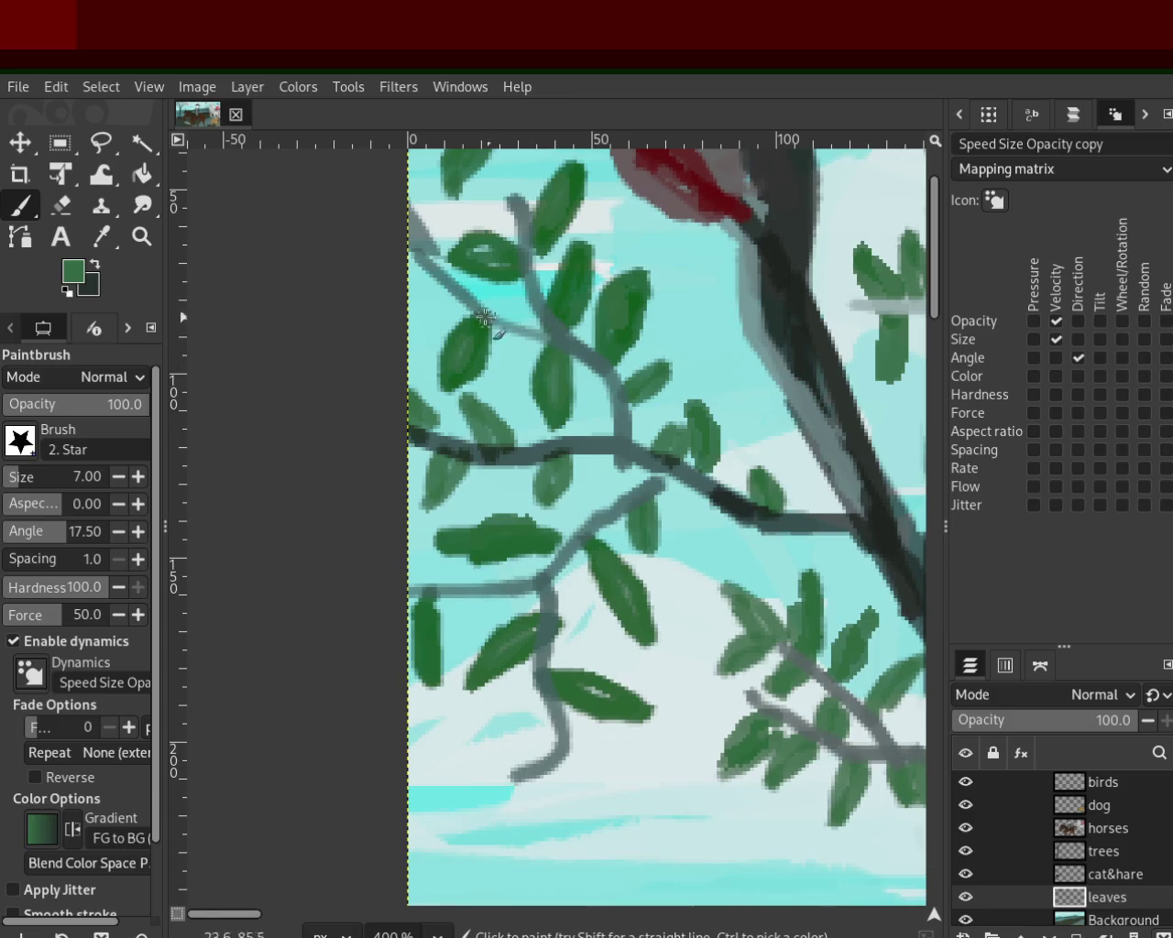
pyautogui.moveTo(458, 311)
pyautogui.mouseDown()
pyautogui.moveTo(424, 275)
pyautogui.moveTo(423, 194)
pyautogui.mouseUp()
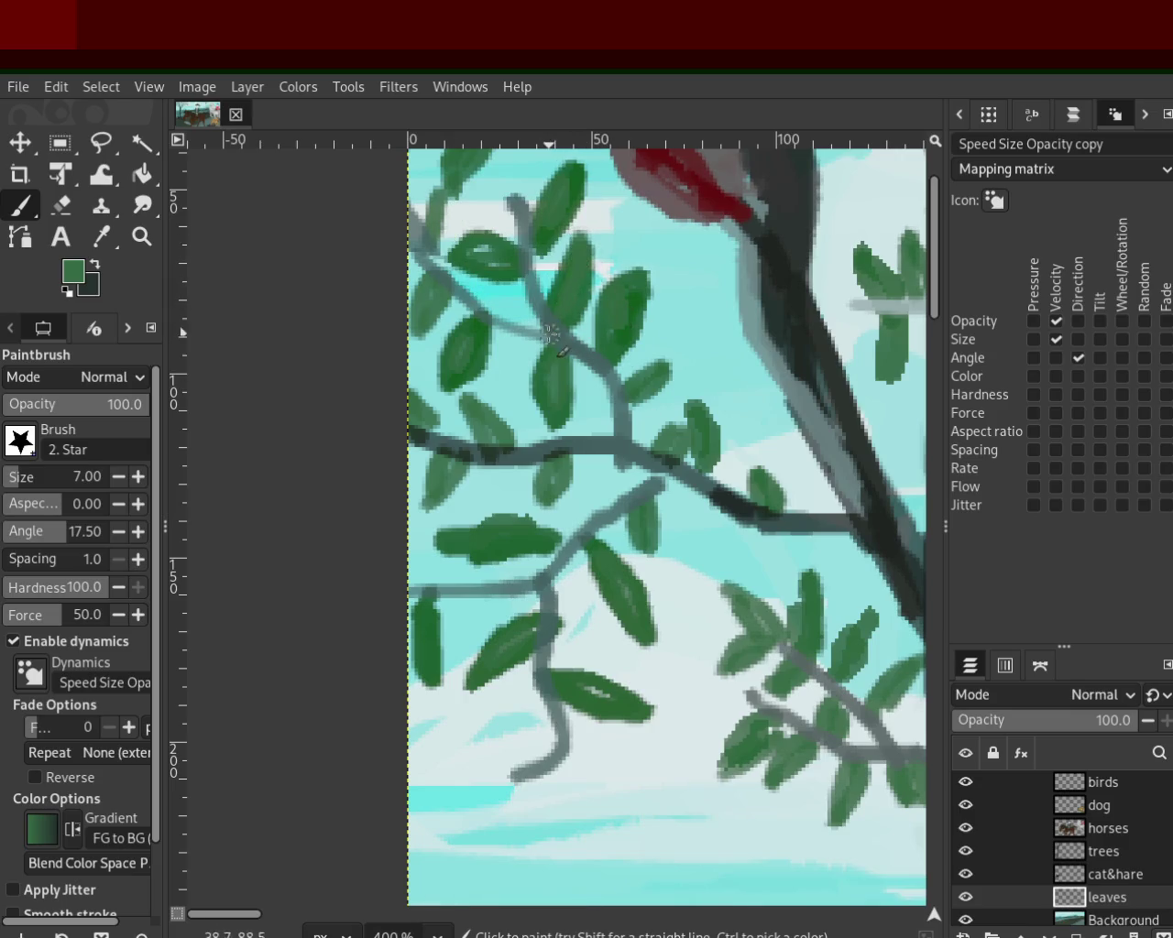
pyautogui.moveTo(641, 307); pyautogui.dragTo(655, 277)
# Step: Zoom onto the lower branch and paint leaves at its end, redoing one misplaced stroke
pyautogui.press('z')
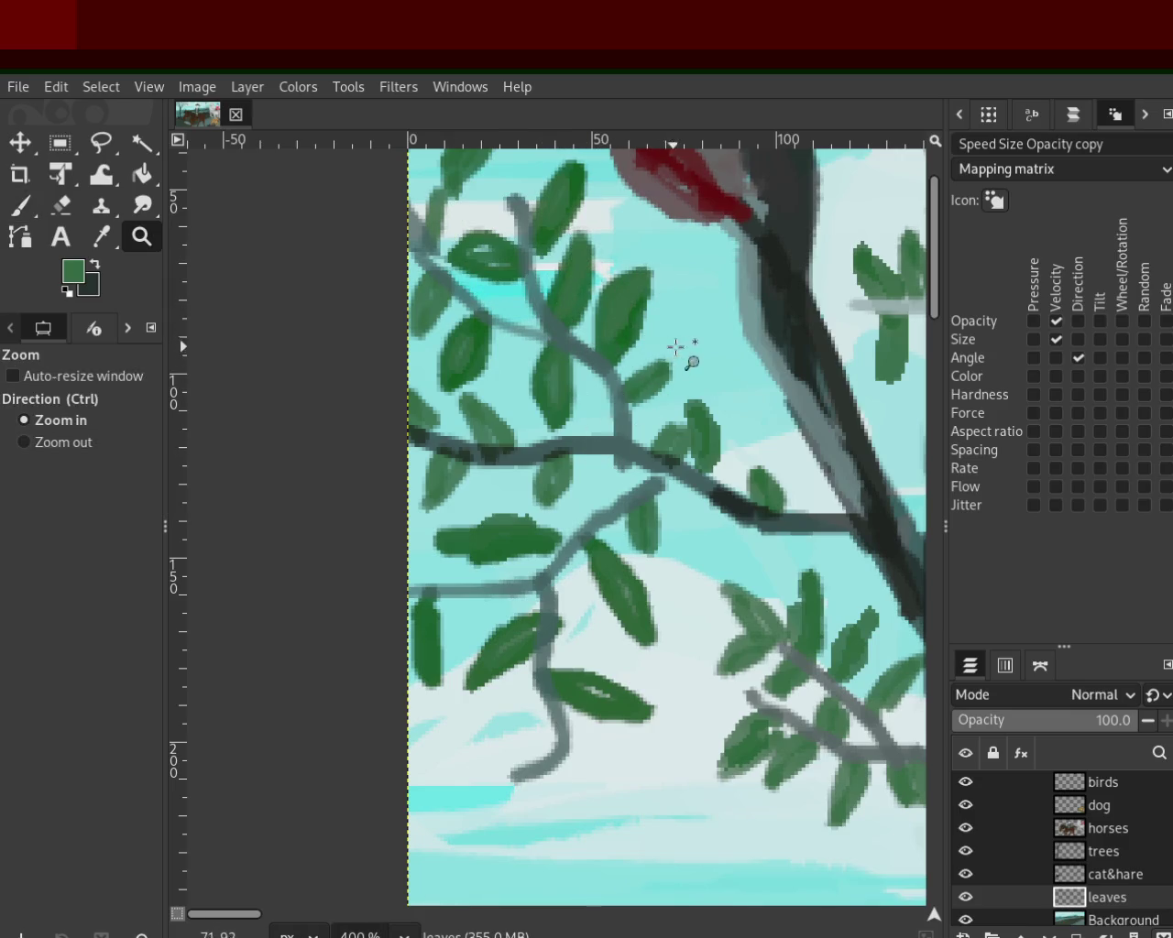
pyautogui.moveTo(673, 345); pyautogui.dragTo(636, 418)
pyautogui.keyDown('ctrl'); pyautogui.click(665, 424); pyautogui.keyUp('ctrl')
pyautogui.keyDown('ctrl'); pyautogui.click(666, 423); pyautogui.keyUp('ctrl')
pyautogui.keyDown('ctrl'); pyautogui.click(666, 423); pyautogui.keyUp('ctrl')
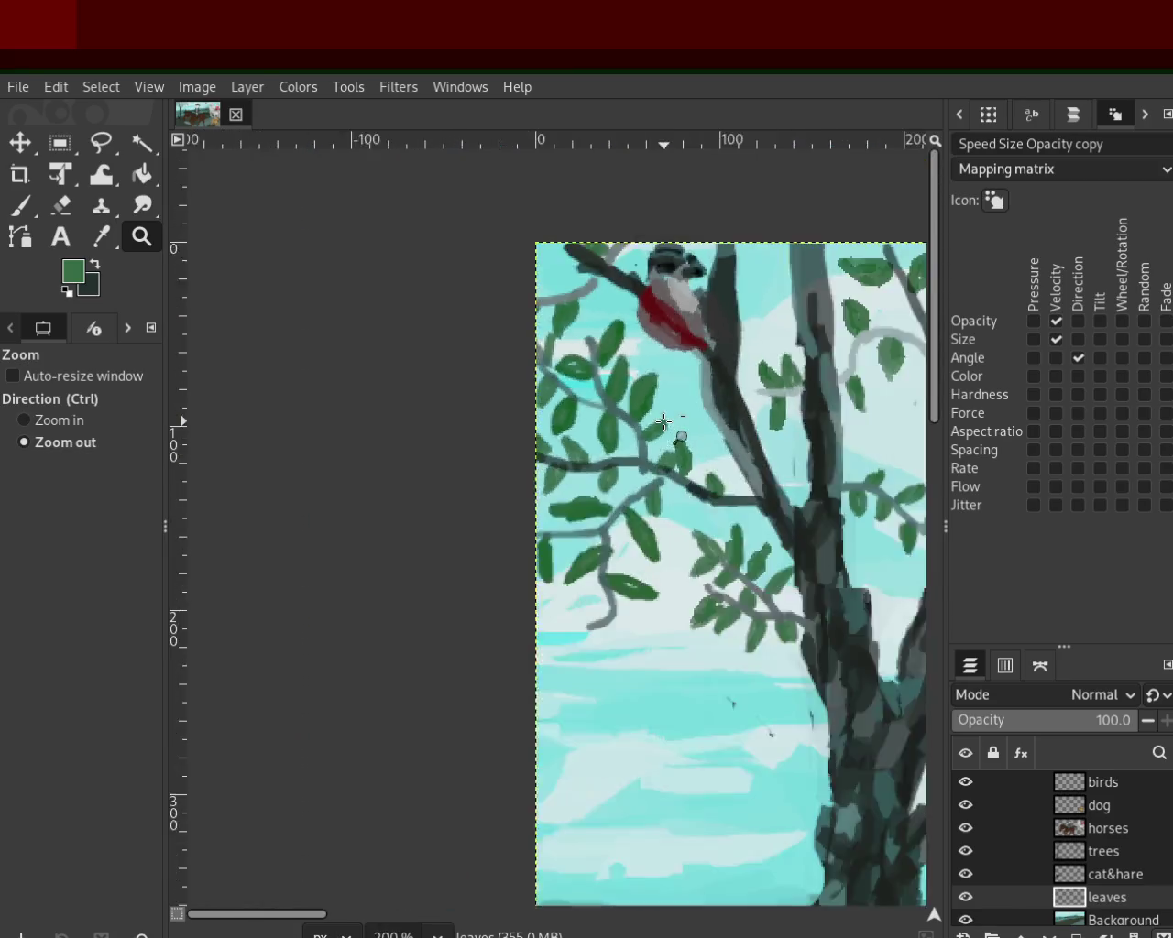
pyautogui.click(649, 537)
pyautogui.click(607, 634)
pyautogui.click(19, 205)
pyautogui.moveTo(517, 633)
pyautogui.mouseDown()
pyautogui.moveTo(537, 636)
pyautogui.moveTo(531, 660)
pyautogui.moveTo(490, 698)
pyautogui.mouseUp()
pyautogui.moveTo(558, 582); pyautogui.dragTo(495, 587)
pyautogui.hotkey('ctrl', 'z')
pyautogui.moveTo(561, 550); pyautogui.dragTo(498, 582)
pyautogui.moveTo(570, 559)
pyautogui.mouseDown()
pyautogui.moveTo(555, 594)
pyautogui.moveTo(614, 670)
pyautogui.mouseUp()
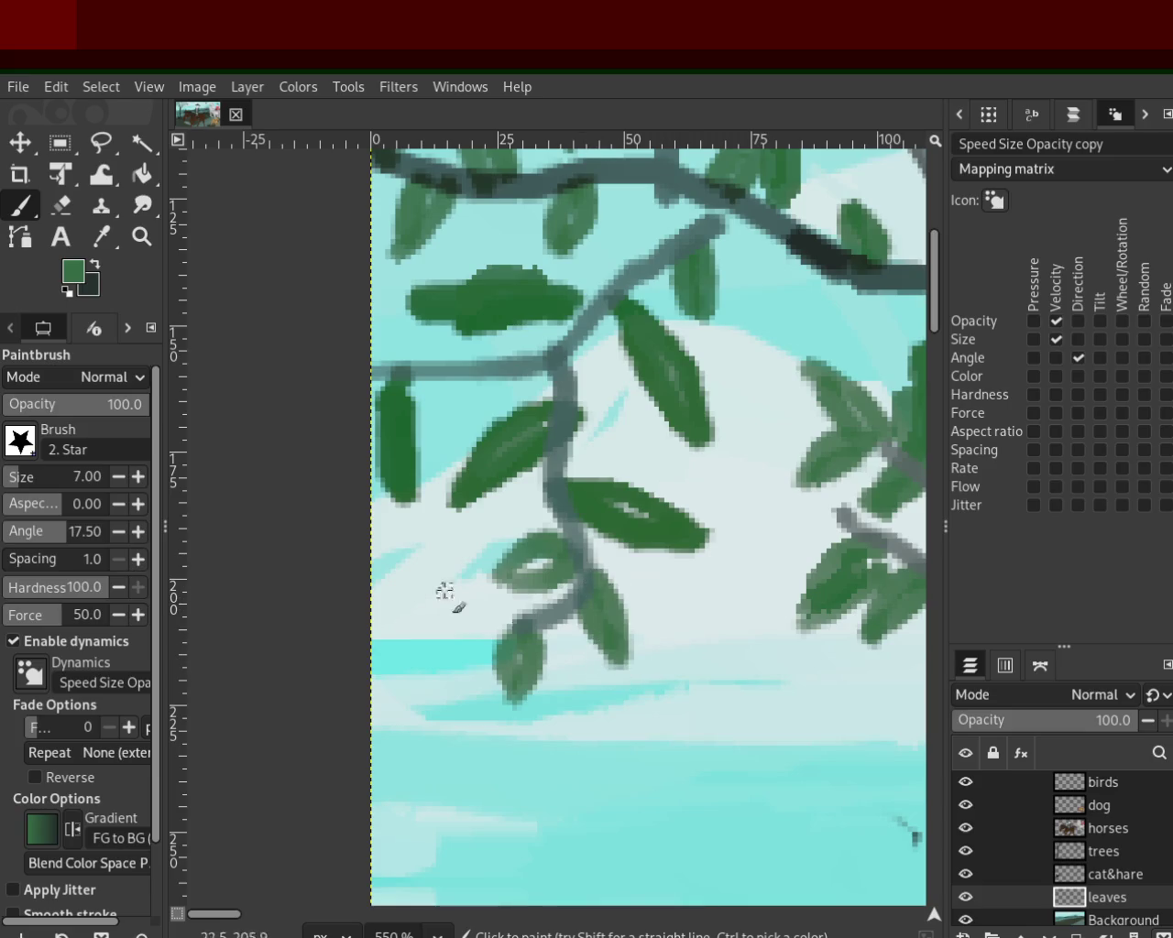
# Step: Add a short twig and small leaves at the fork and along the upper branch
pyautogui.moveTo(448, 365)
pyautogui.mouseDown()
pyautogui.moveTo(396, 325)
pyautogui.moveTo(449, 367)
pyautogui.mouseUp()
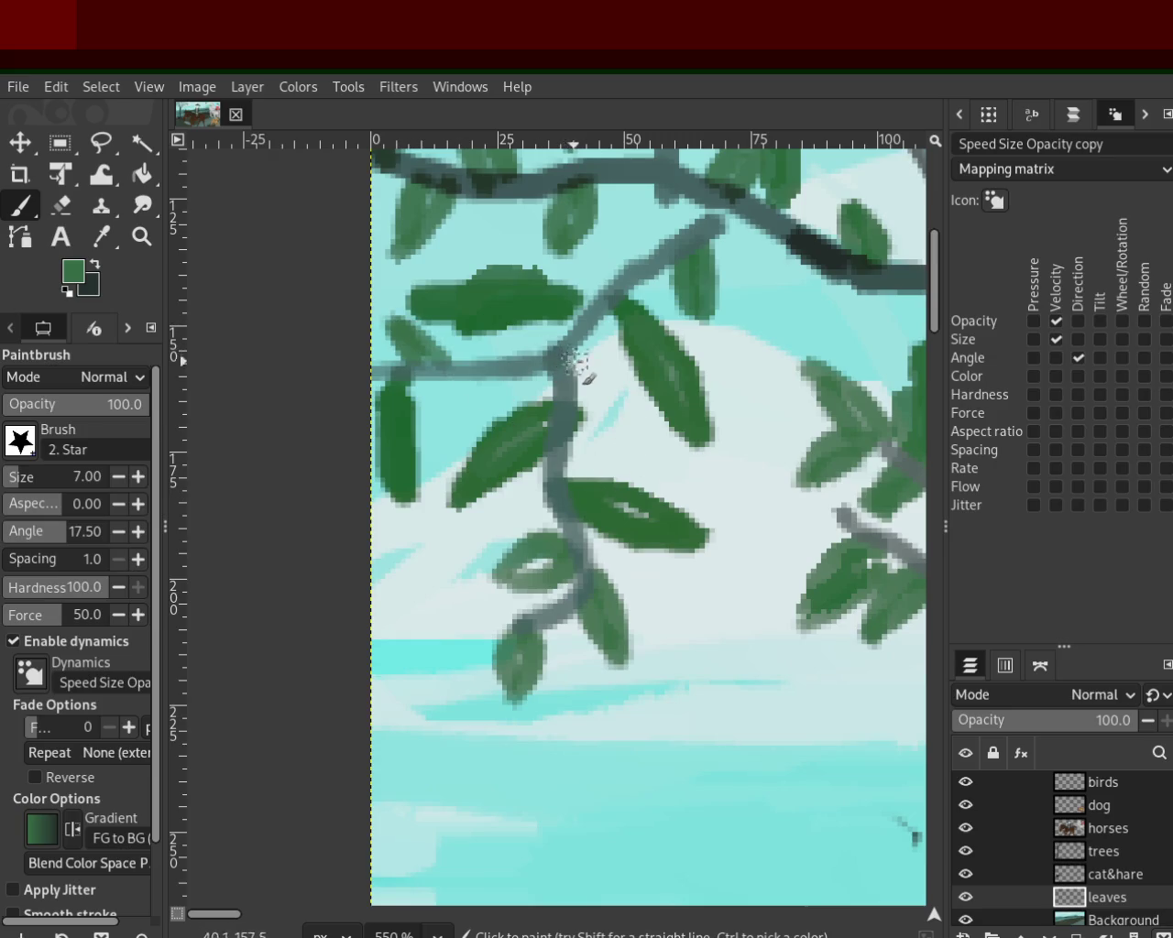
pyautogui.moveTo(578, 395); pyautogui.dragTo(605, 357)
pyautogui.moveTo(648, 266); pyautogui.dragTo(586, 247)
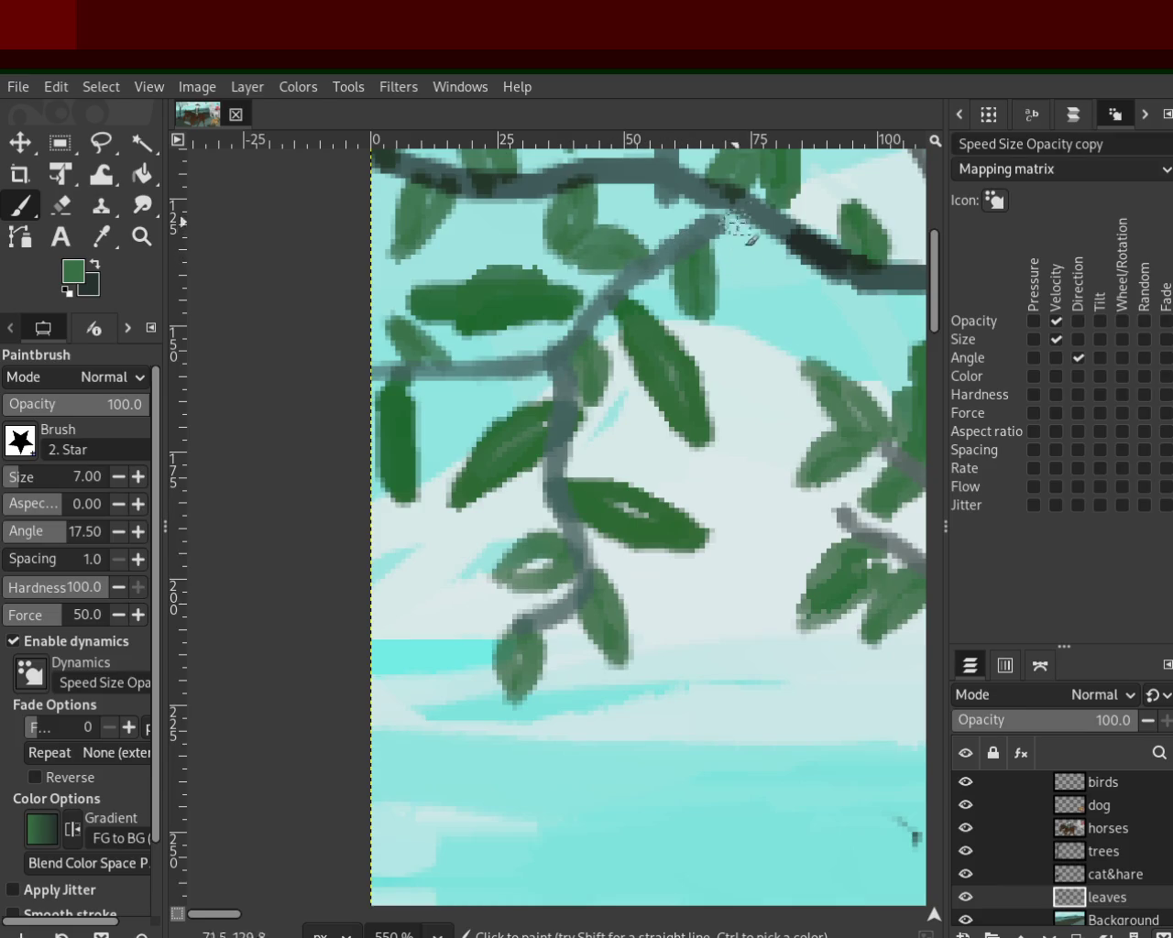
pyautogui.moveTo(781, 234); pyautogui.dragTo(794, 321)
pyautogui.moveTo(774, 236); pyautogui.dragTo(768, 325)
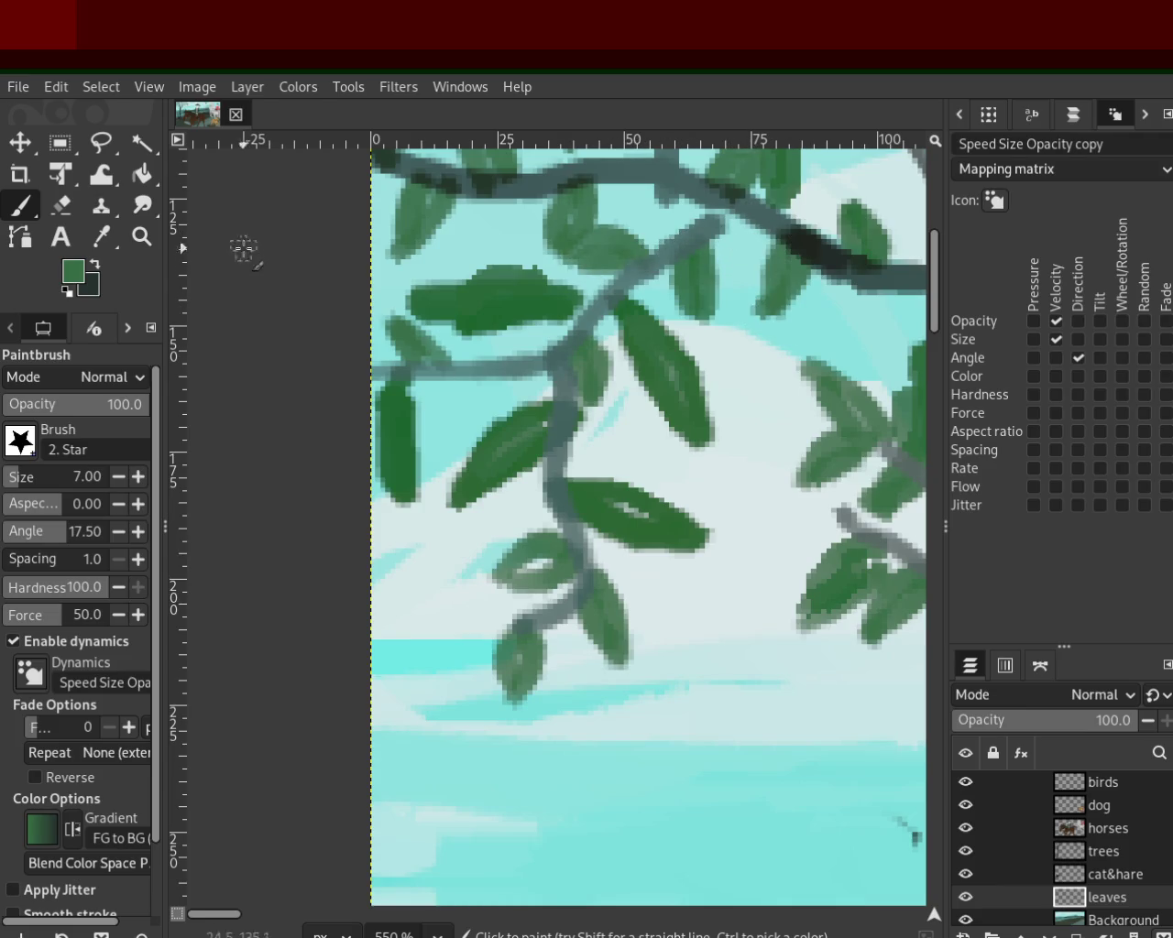
# Step: Zoom out to check the whole tree, then zoom back in on the leaves at left
pyautogui.click(141, 237)
pyautogui.keyDown('ctrl'); pyautogui.click(343, 459); pyautogui.keyUp('ctrl')
pyautogui.keyDown('ctrl'); pyautogui.click(343, 458); pyautogui.keyUp('ctrl')
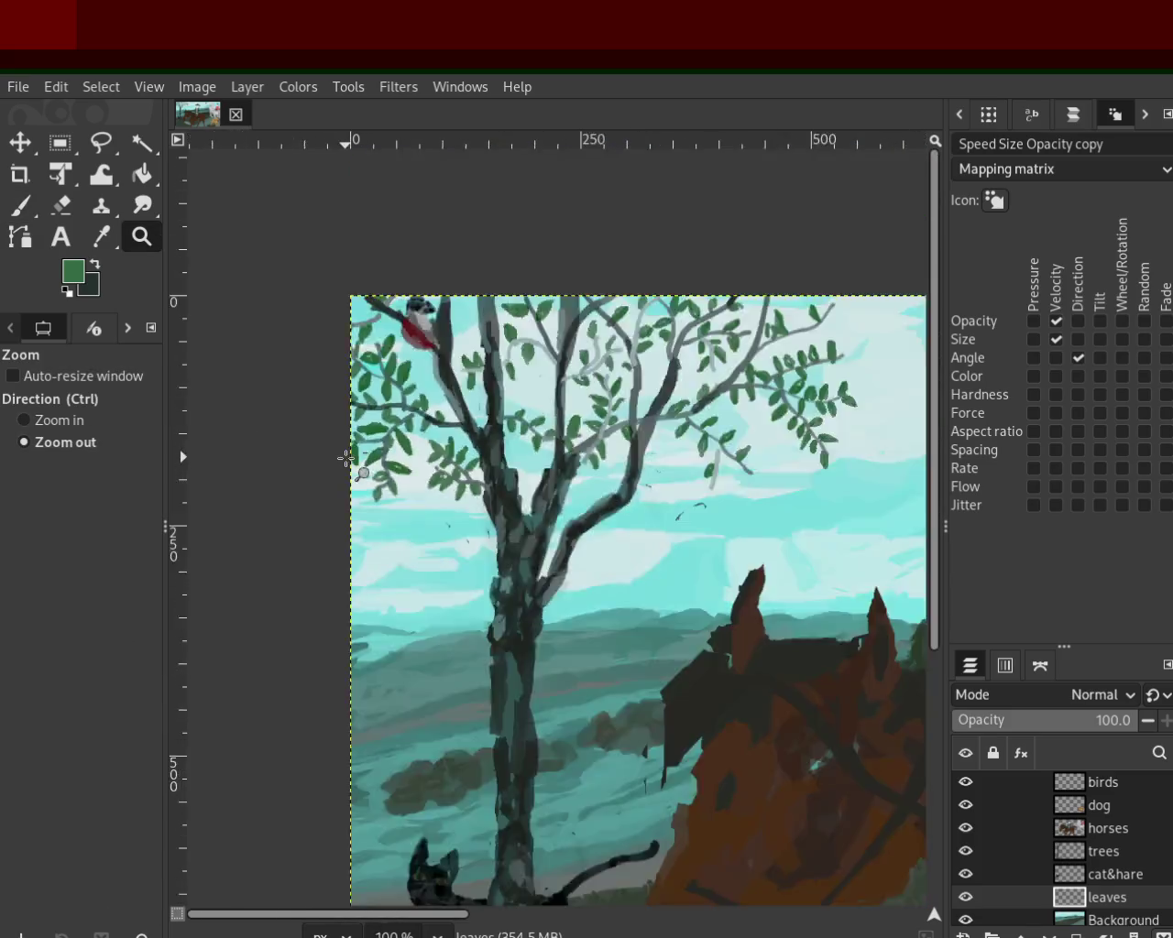
pyautogui.keyDown('ctrl'); pyautogui.click(343, 458); pyautogui.keyUp('ctrl')
pyautogui.click(497, 455)
pyautogui.keyDown('ctrl'); pyautogui.click(490, 457); pyautogui.keyUp('ctrl')
pyautogui.click(472, 460)
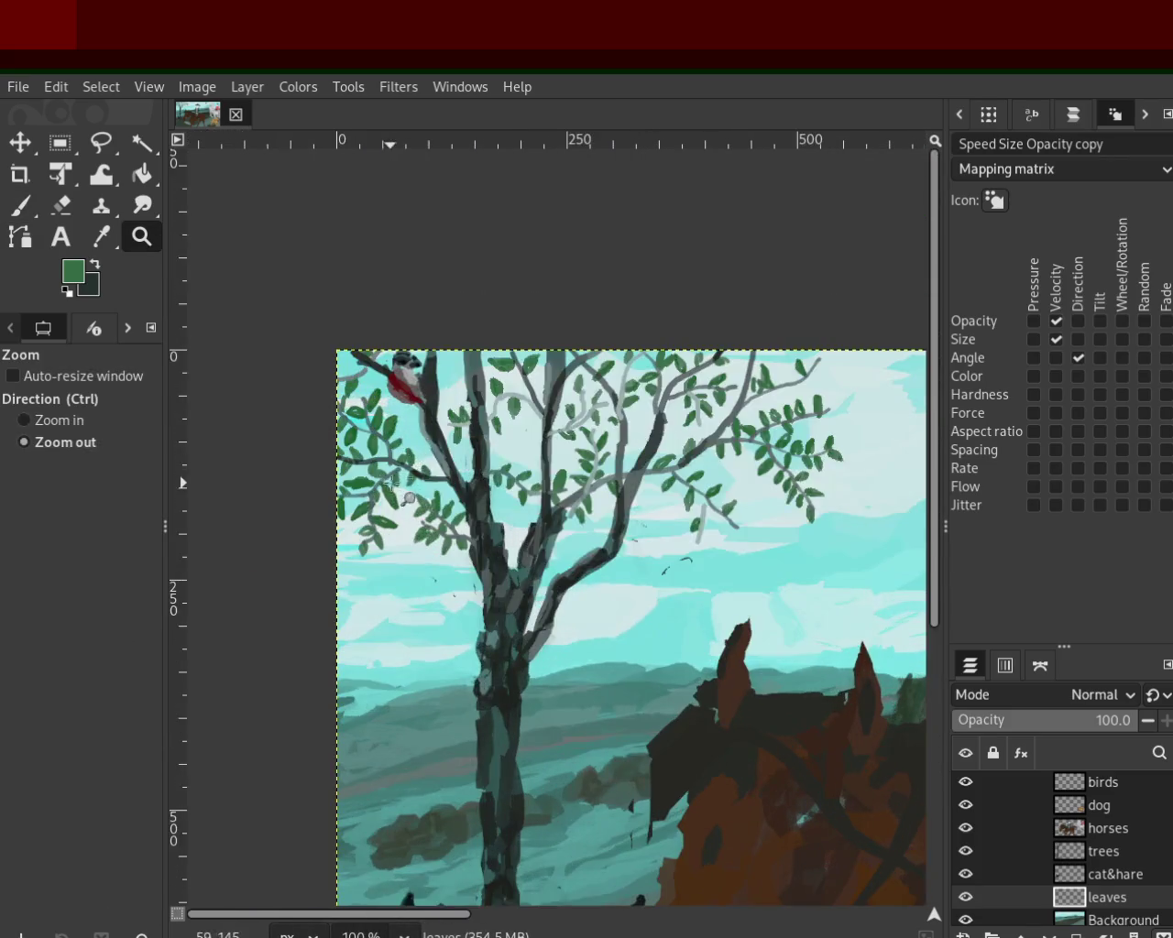
pyautogui.keyDown('ctrl'); pyautogui.click(454, 464); pyautogui.keyUp('ctrl')
pyautogui.click(440, 465)
pyautogui.keyDown('ctrl'); pyautogui.click(431, 465); pyautogui.keyUp('ctrl')
pyautogui.click(419, 460)
pyautogui.click(408, 451)
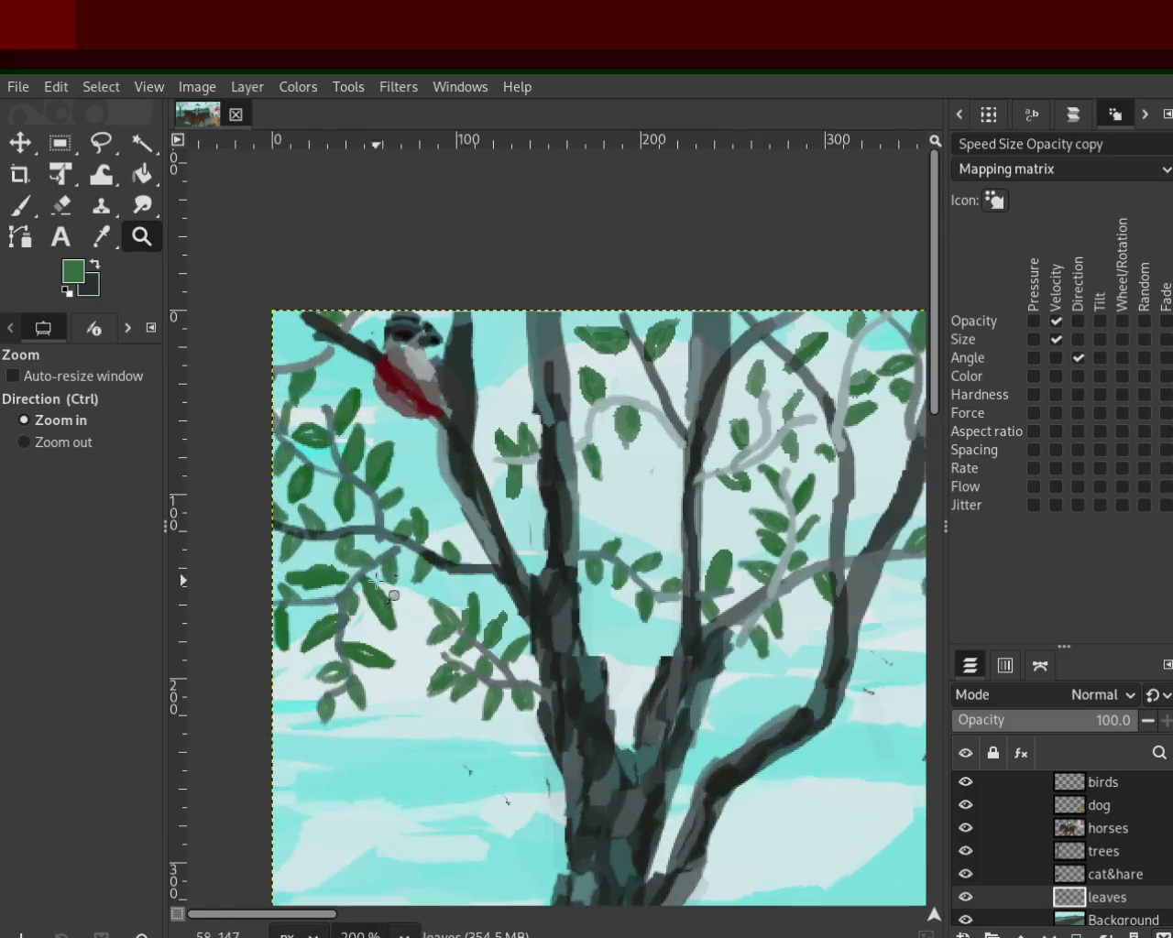
pyautogui.keyDown('ctrl'); pyautogui.click(339, 601); pyautogui.keyUp('ctrl')
pyautogui.click(336, 602)
pyautogui.click(332, 568)
pyautogui.click(325, 520)
pyautogui.click(319, 471)
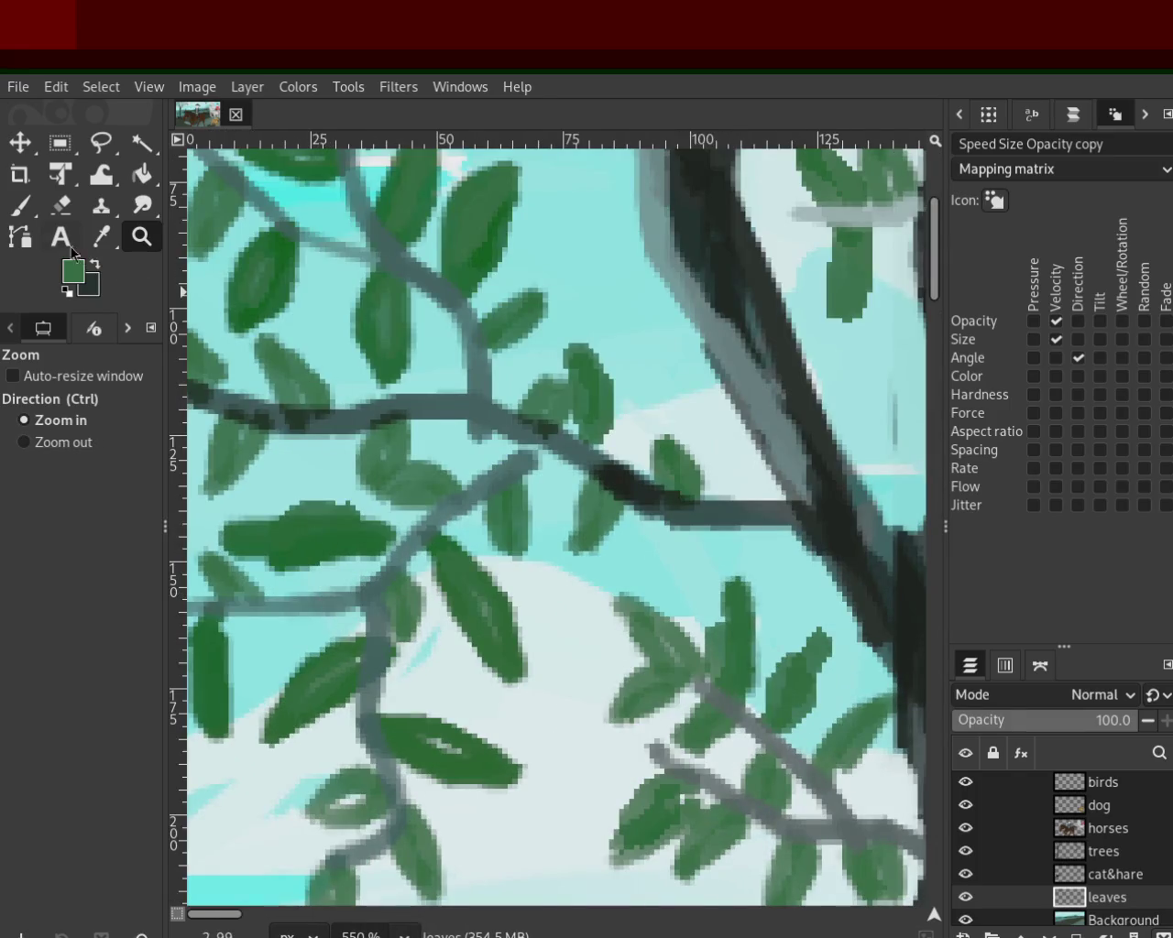
# Step: Paint extra green leaves below the branch, beside the junction, and between branches
pyautogui.press('p')
pyautogui.moveTo(669, 509)
pyautogui.mouseDown()
pyautogui.moveTo(627, 605)
pyautogui.moveTo(673, 539)
pyautogui.moveTo(764, 594)
pyautogui.moveTo(735, 541)
pyautogui.moveTo(712, 450)
pyautogui.moveTo(732, 518)
pyautogui.mouseUp()
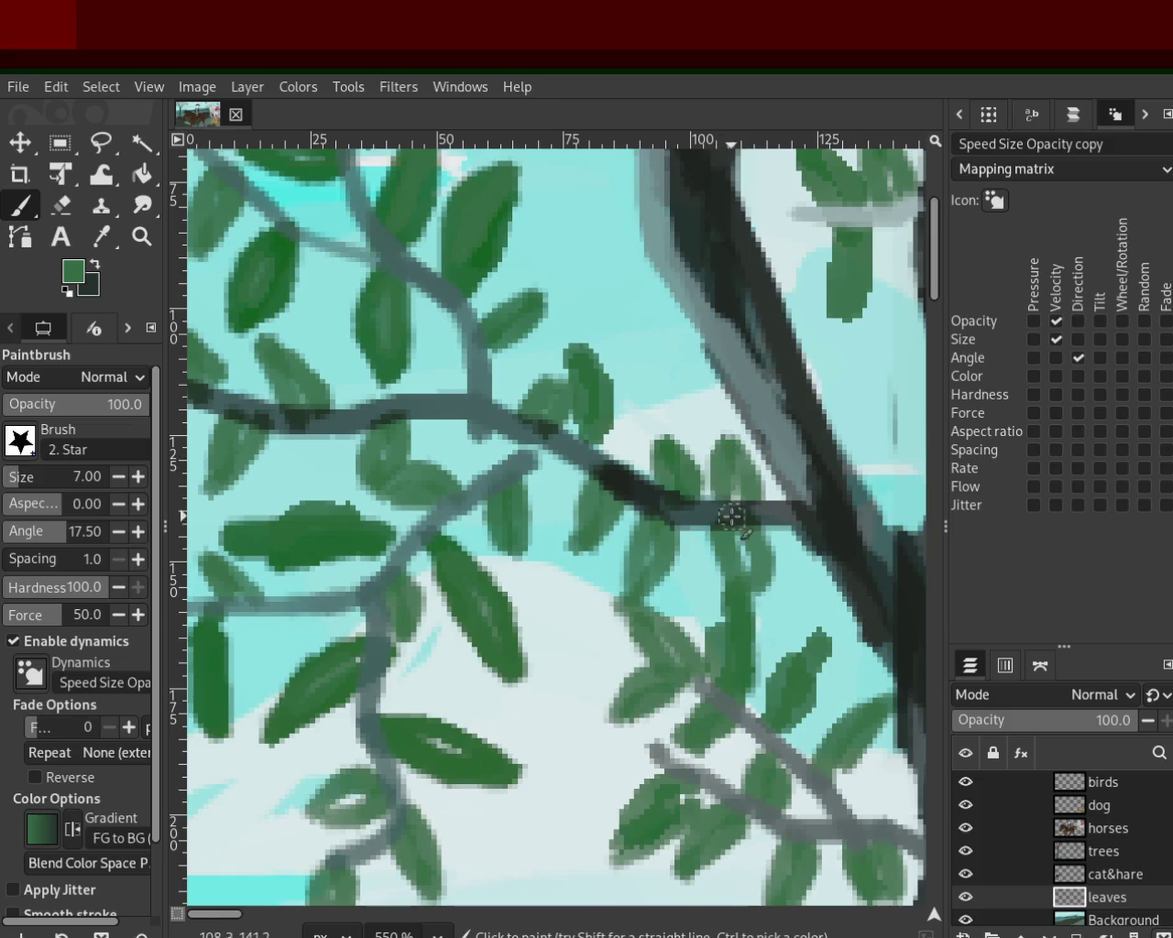
pyautogui.moveTo(454, 362)
pyautogui.mouseDown()
pyautogui.moveTo(424, 312)
pyautogui.moveTo(449, 353)
pyautogui.mouseUp()
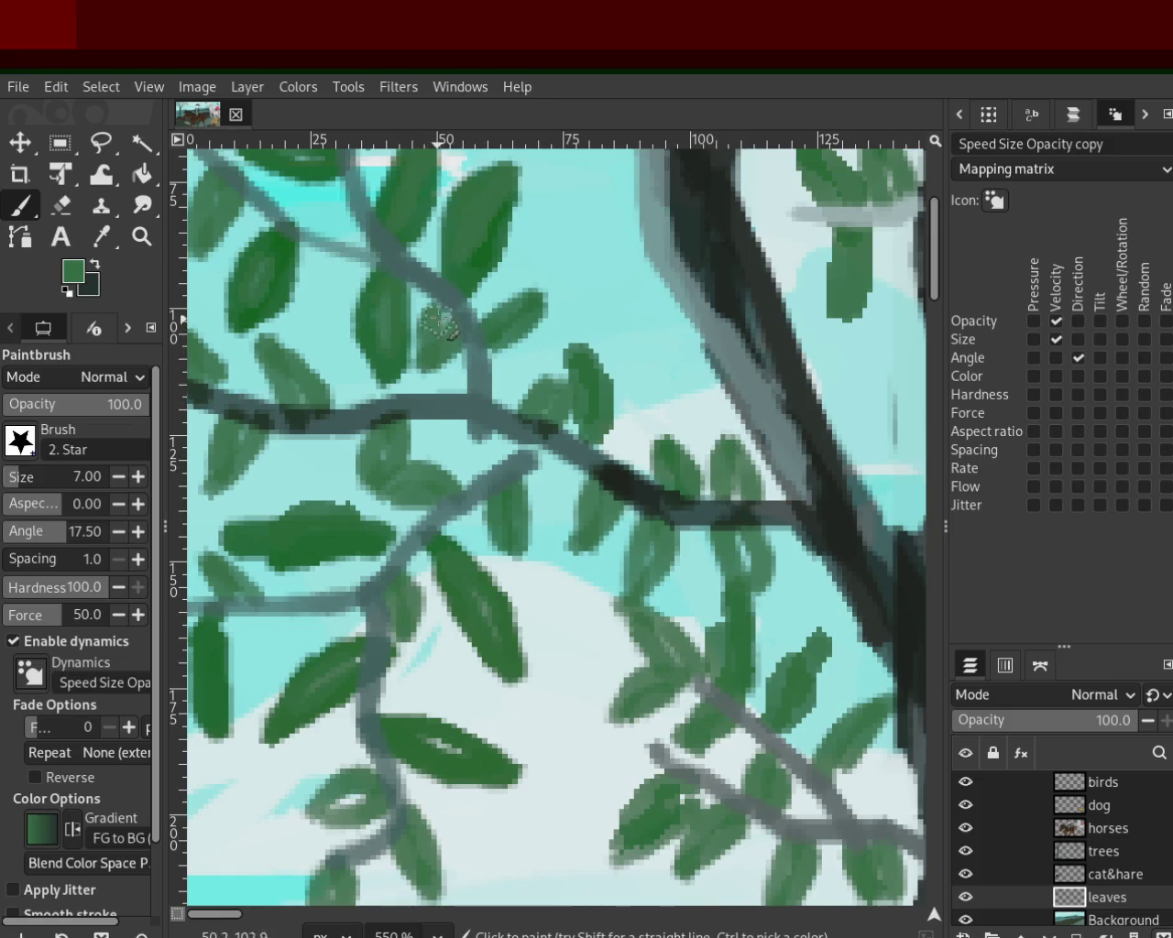
pyautogui.moveTo(367, 241); pyautogui.dragTo(299, 317)
pyautogui.click(142, 236)
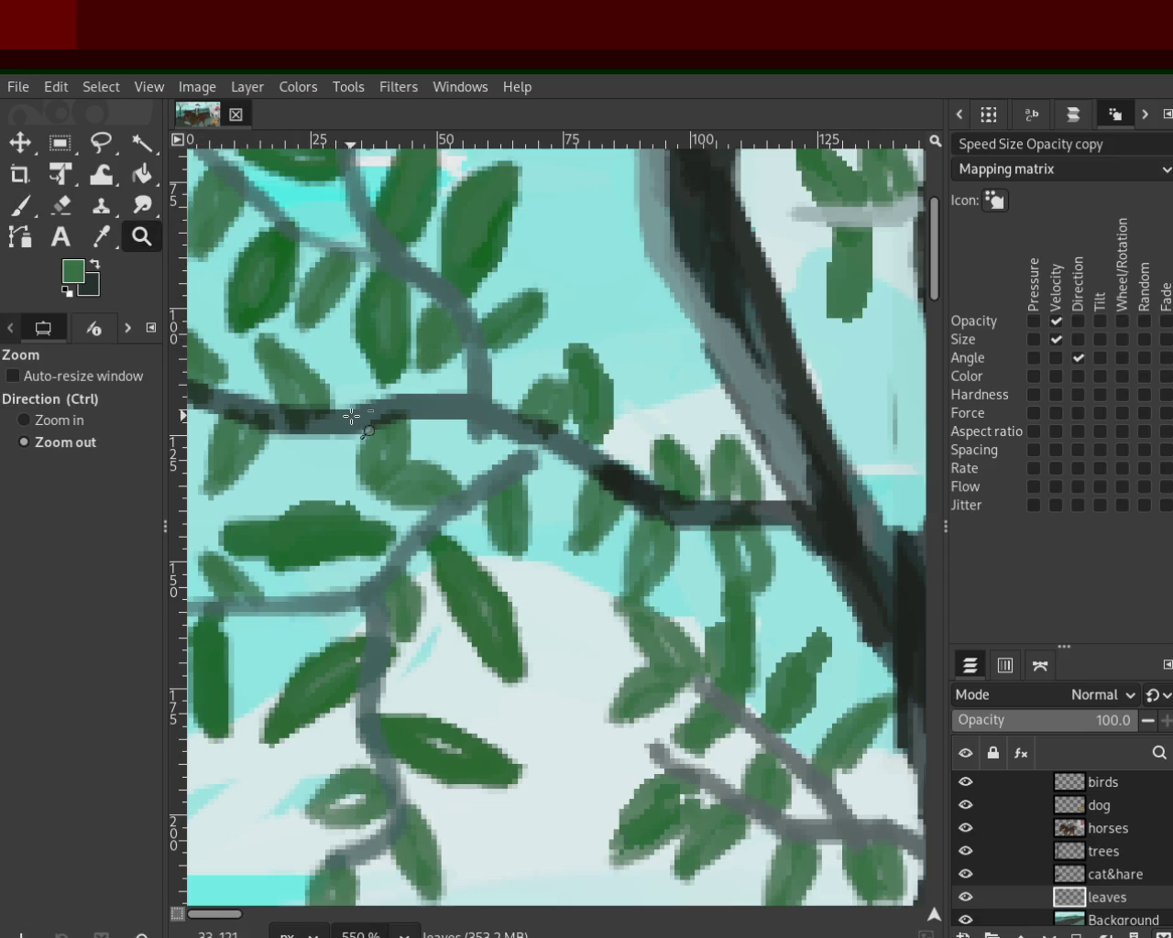
# Step: Scroll over the composition to review it and save the painting with Ctrl+S
pyautogui.scroll(-3, 449, 375)
pyautogui.scroll(-2, 449, 375)
pyautogui.scroll(1, 449, 376)
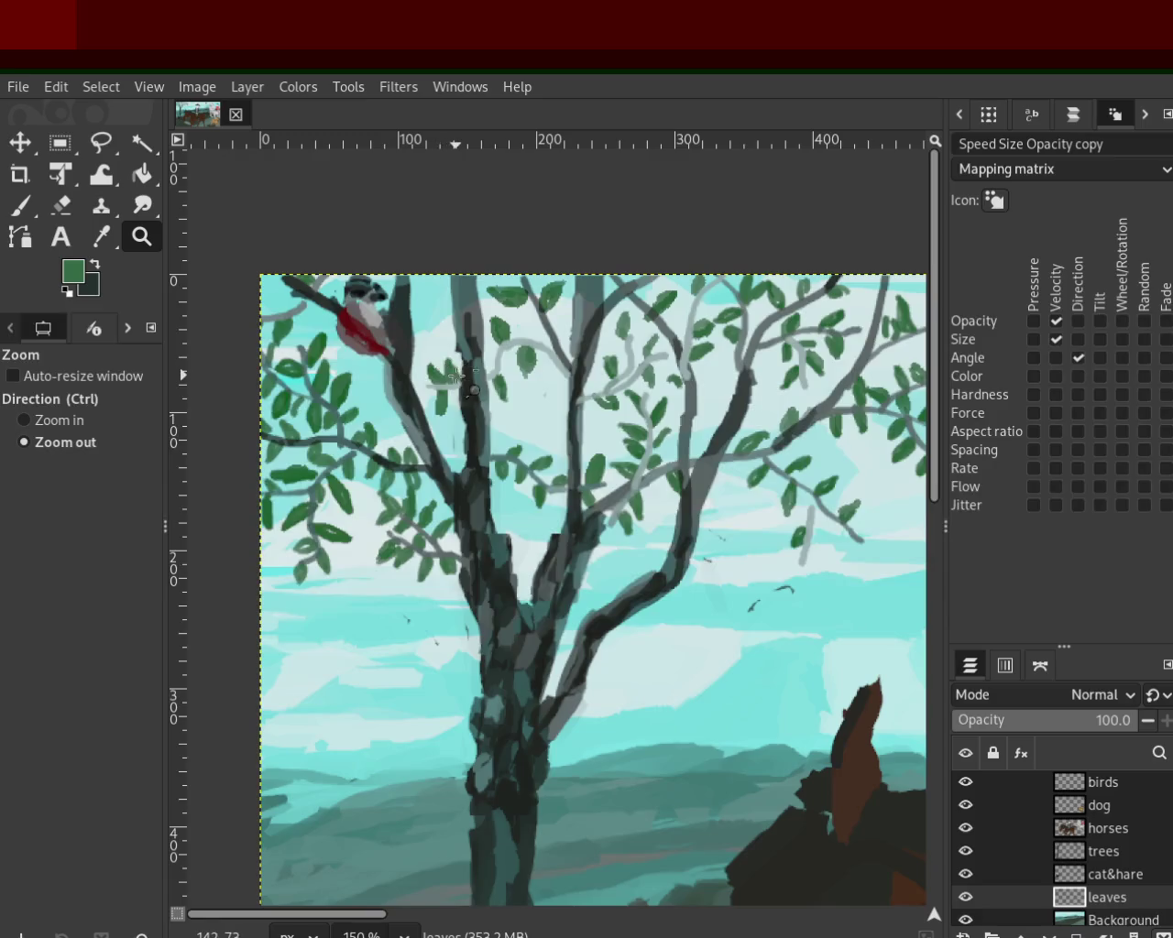
pyautogui.scroll(-1, 532, 394)
pyautogui.scroll(-1, 541, 404)
pyautogui.scroll(1, 544, 408)
pyautogui.hotkey('ctrl', 's')
# Step: Keep scrolling around to inspect the leafy tree crown, then reselect the Paintbrush
pyautogui.scroll(-1, 550, 404)
pyautogui.scroll(1, 546, 394)
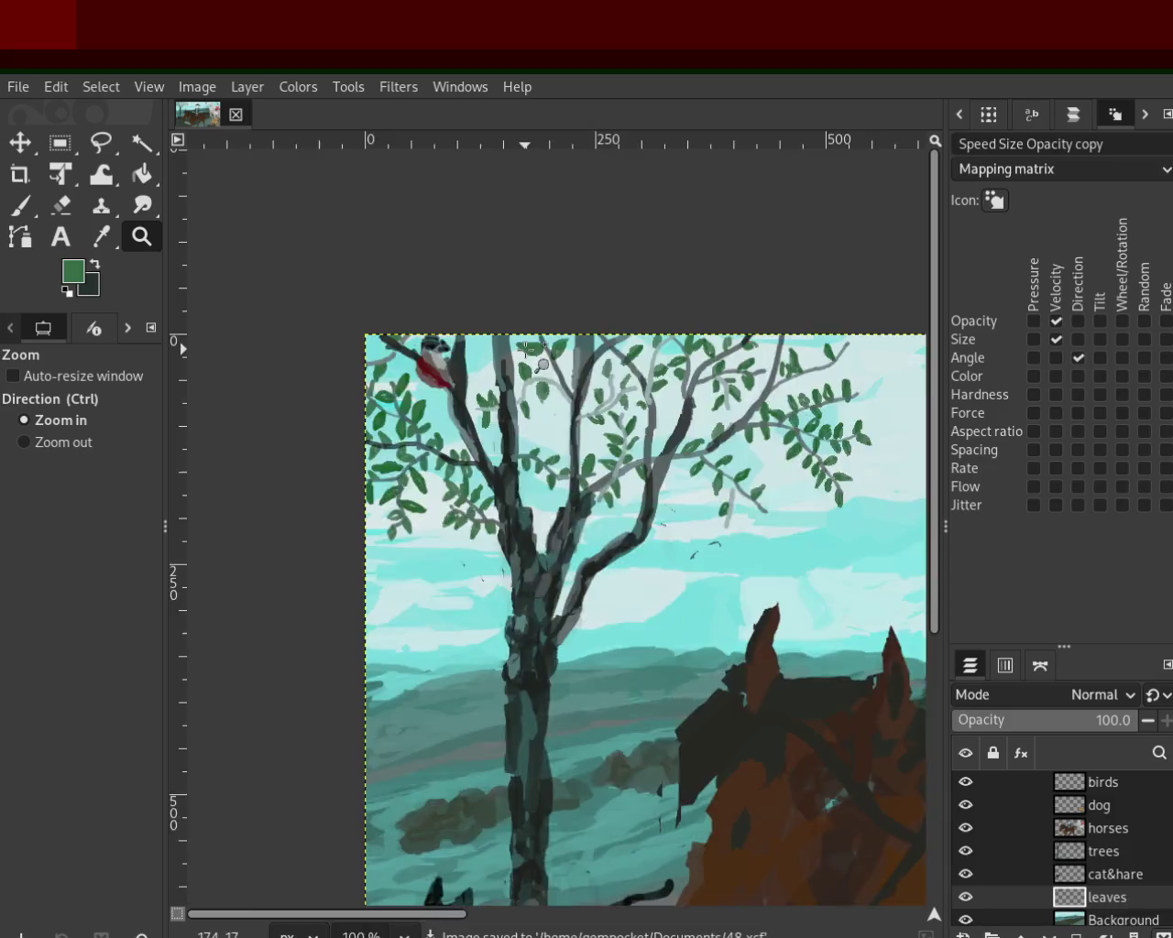
pyautogui.scroll(2, 536, 374)
pyautogui.scroll(-1, 543, 390)
pyautogui.scroll(-2, 564, 422)
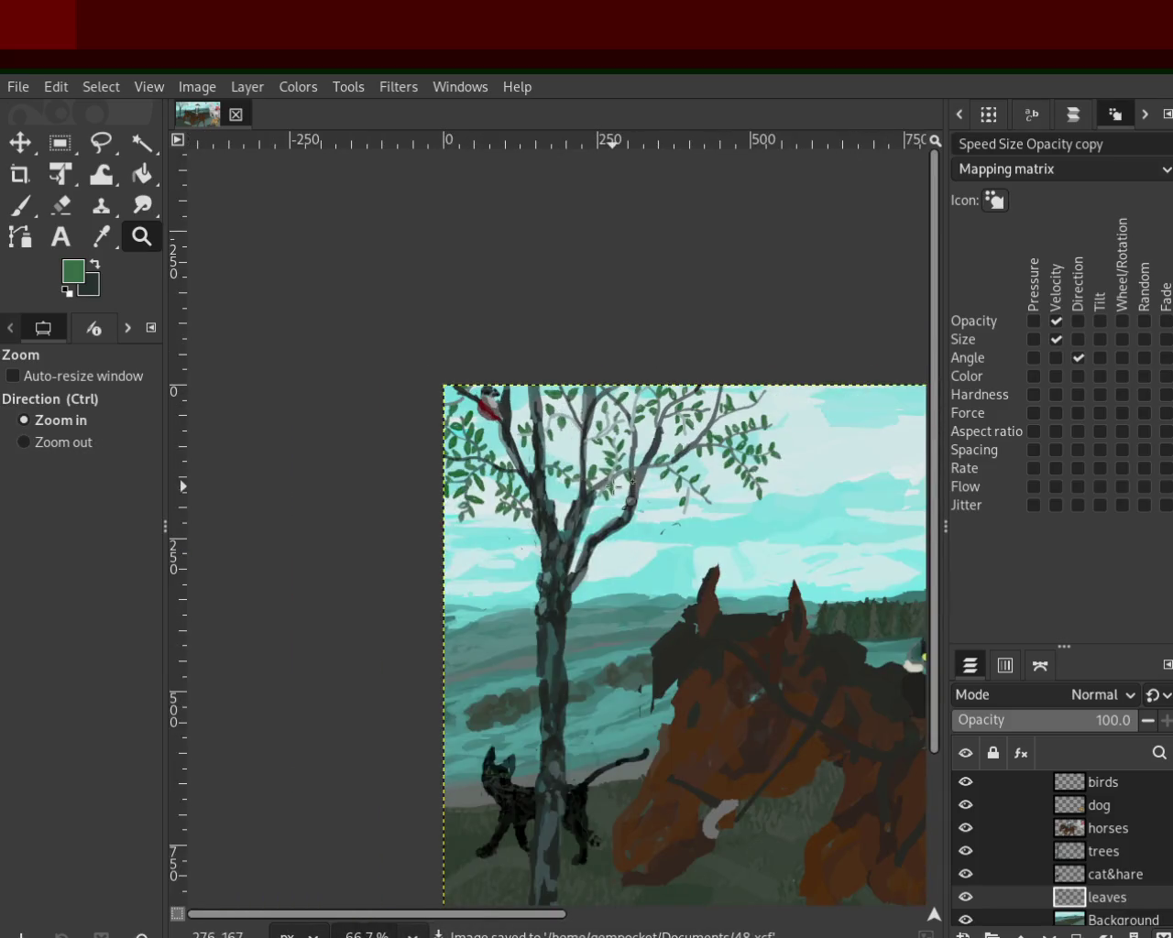
pyautogui.scroll(-1, 616, 479)
pyautogui.scroll(-1, 697, 481)
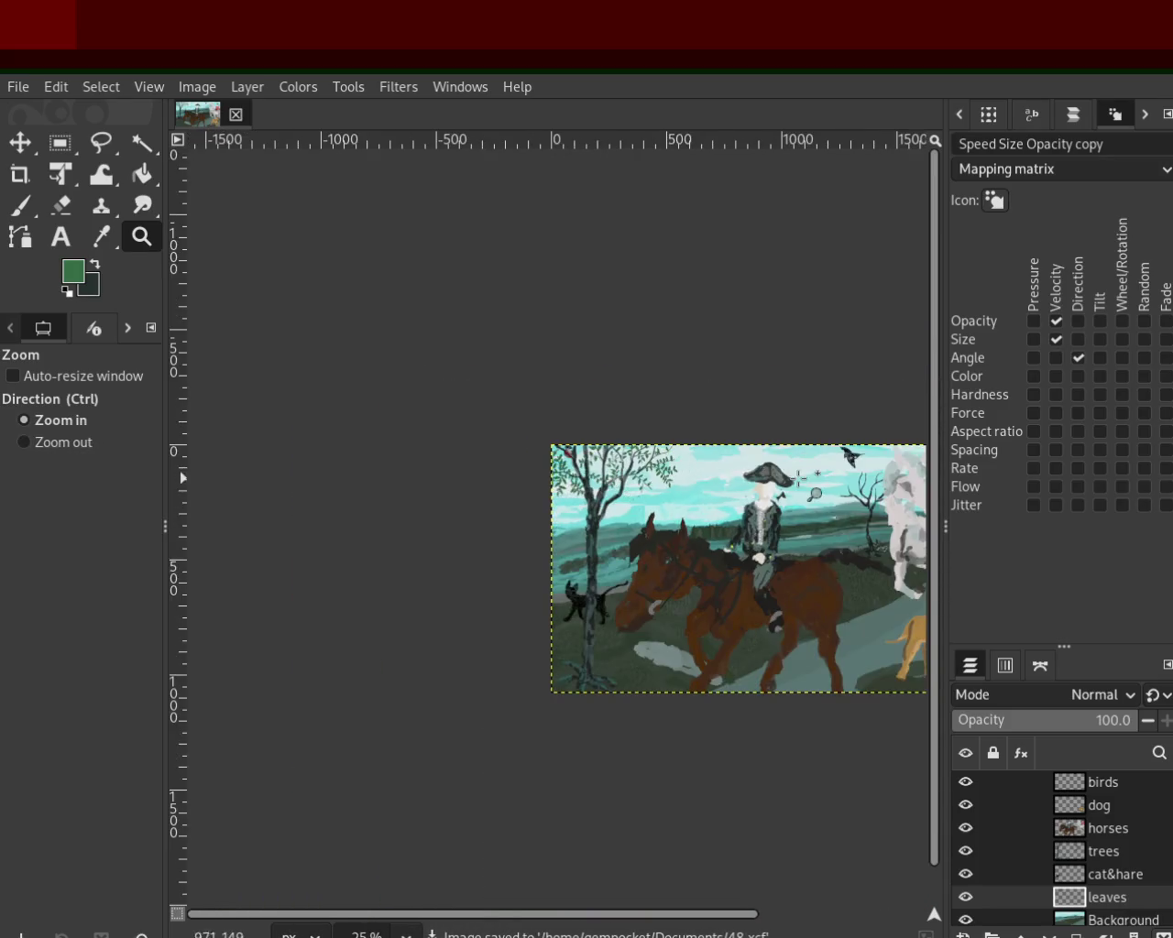
pyautogui.scroll(1, 781, 481)
pyautogui.scroll(-1, 714, 491)
pyautogui.scroll(1, 660, 495)
pyautogui.scroll(1, 568, 502)
pyautogui.scroll(-1, 460, 509)
pyautogui.scroll(-1, 459, 509)
pyautogui.scroll(-1, 440, 490)
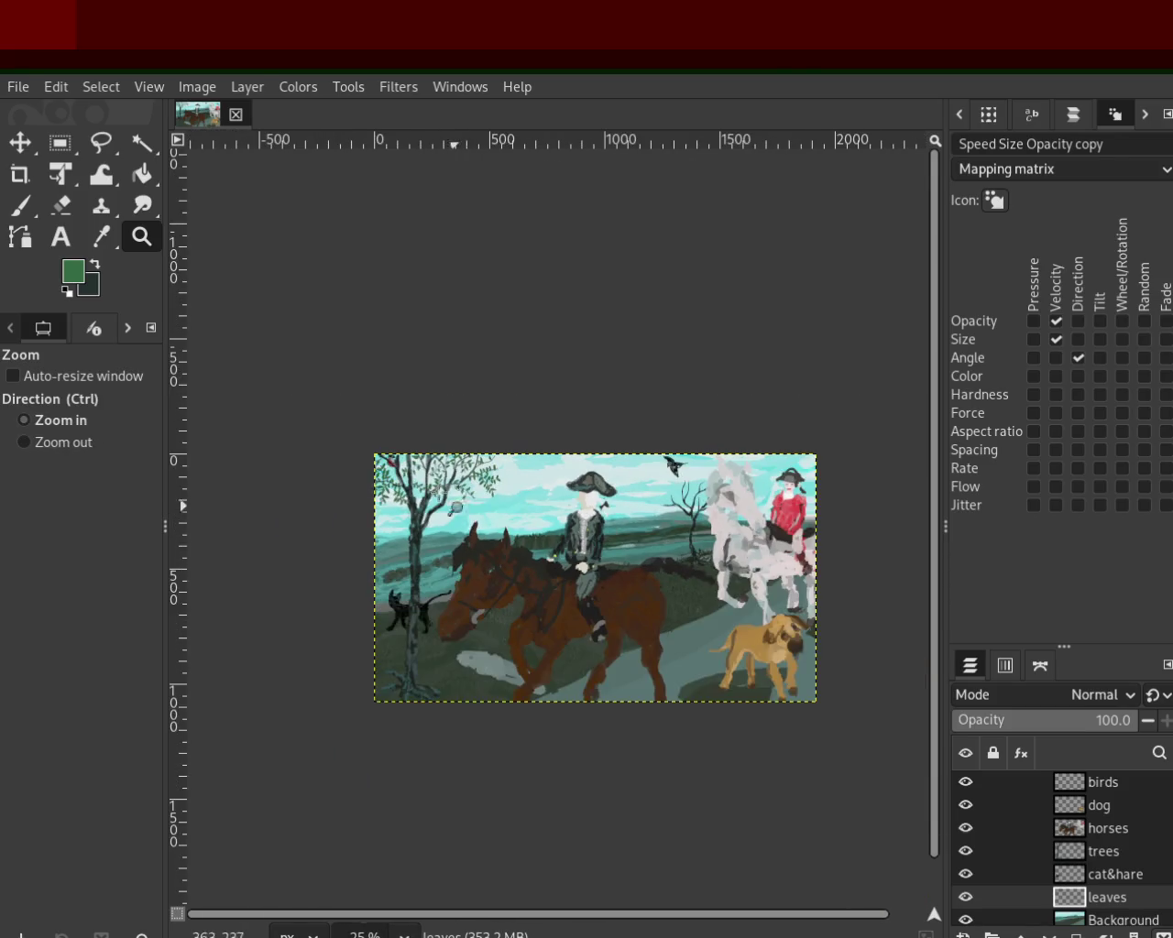
pyautogui.scroll(2, 430, 474)
pyautogui.scroll(1, 434, 493)
pyautogui.scroll(-1, 273, 371)
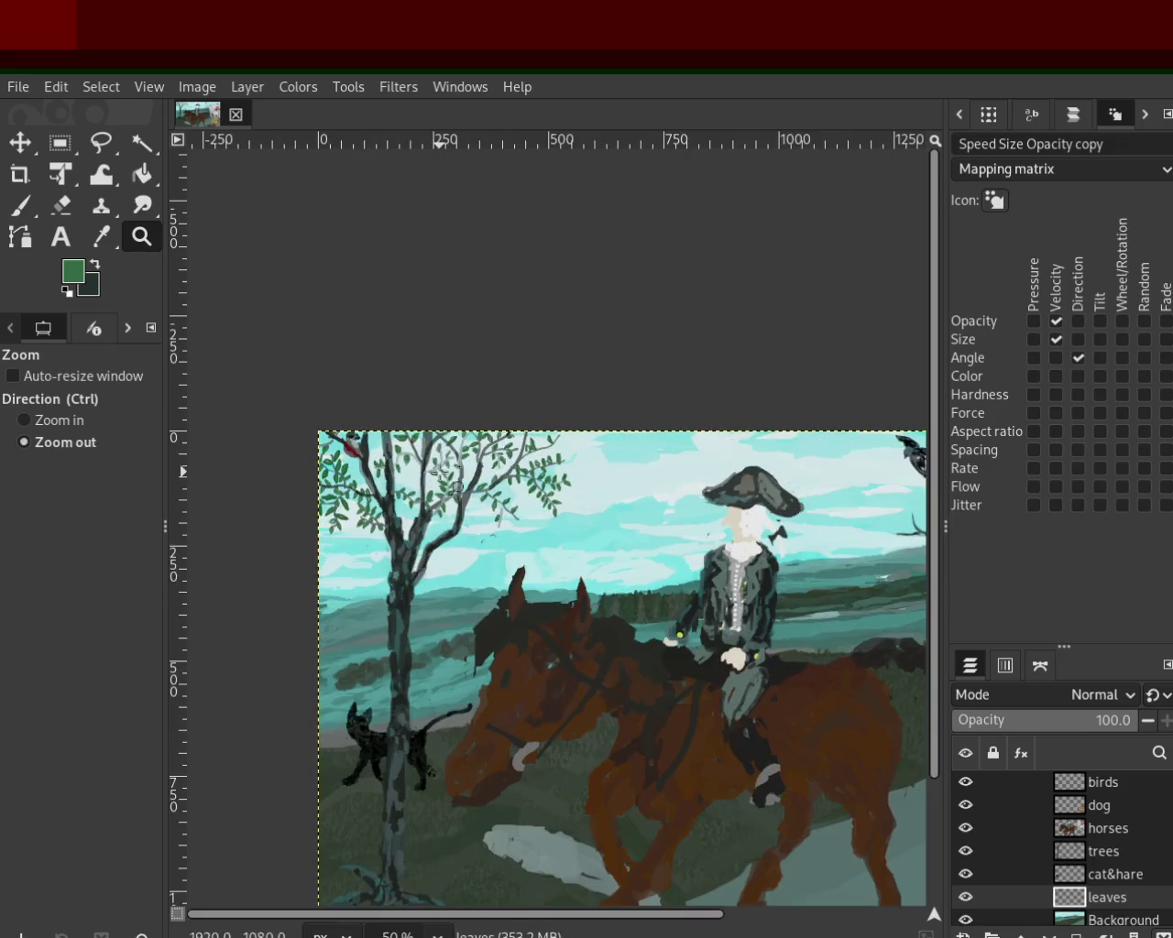
pyautogui.scroll(2, 438, 428)
pyautogui.click(32, 215)
pyautogui.moveTo(1068, 862)
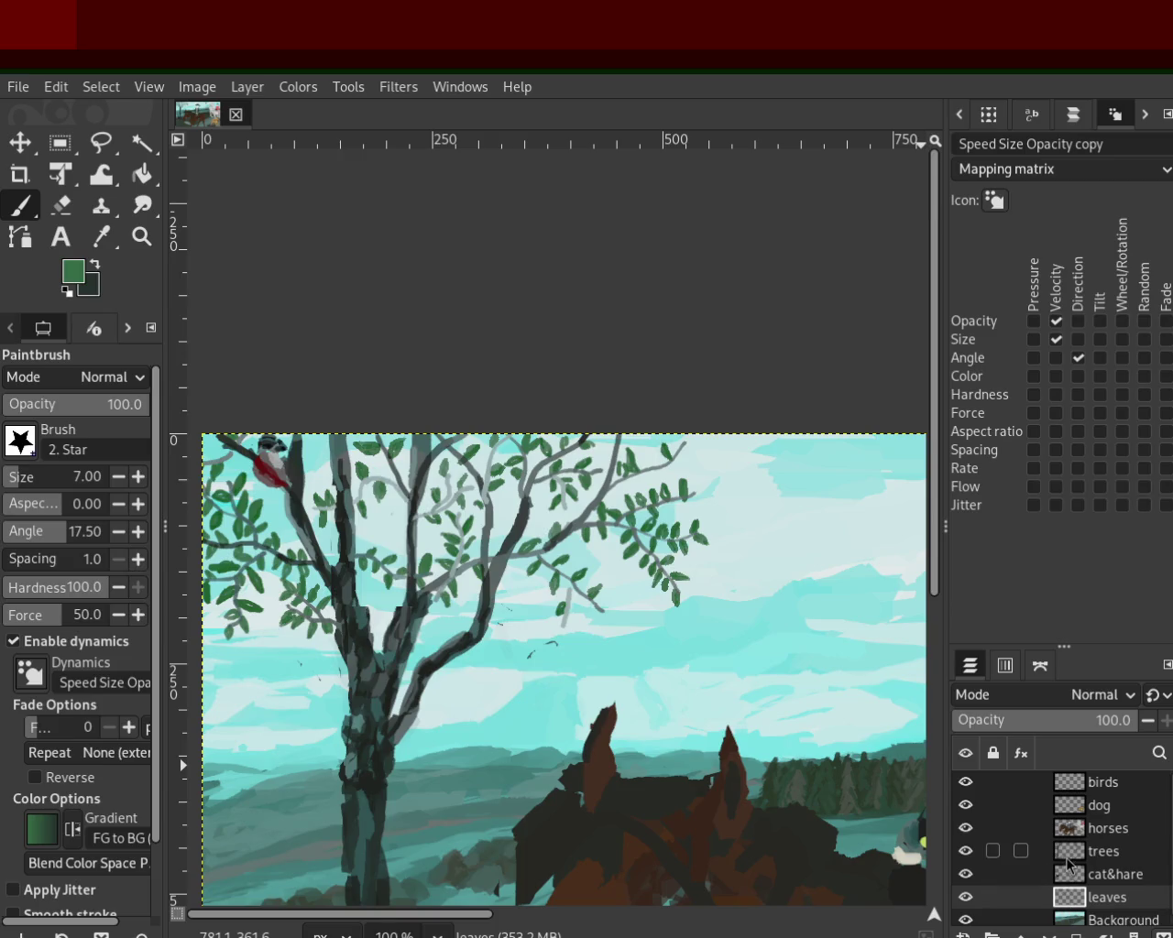
# Step: On the trees layer, pick dark teal from a branch and try branch strokes, undoing each
pyautogui.click(1069, 854)
pyautogui.keyDown('ctrl'); pyautogui.click(533, 546); pyautogui.keyUp('ctrl')
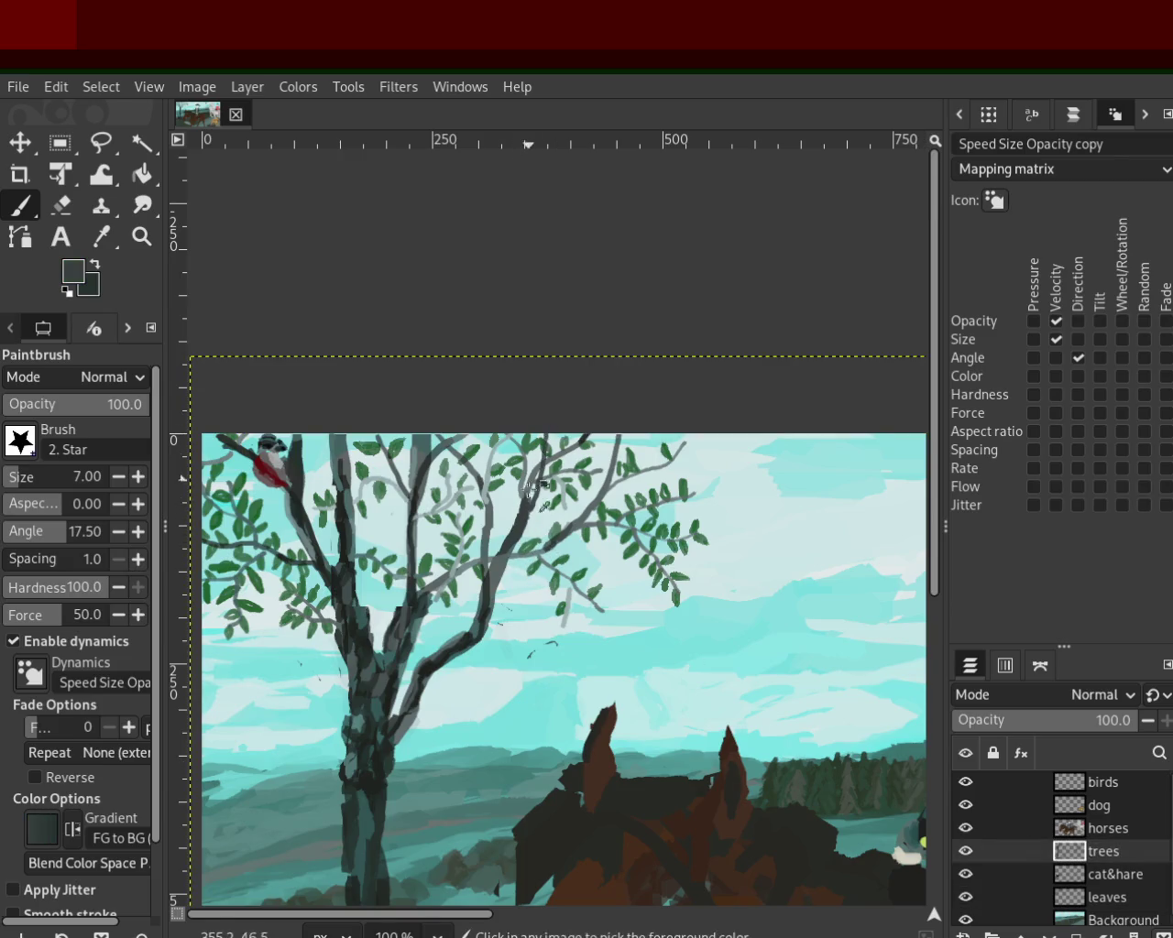
pyautogui.scroll(1, 15, 479)
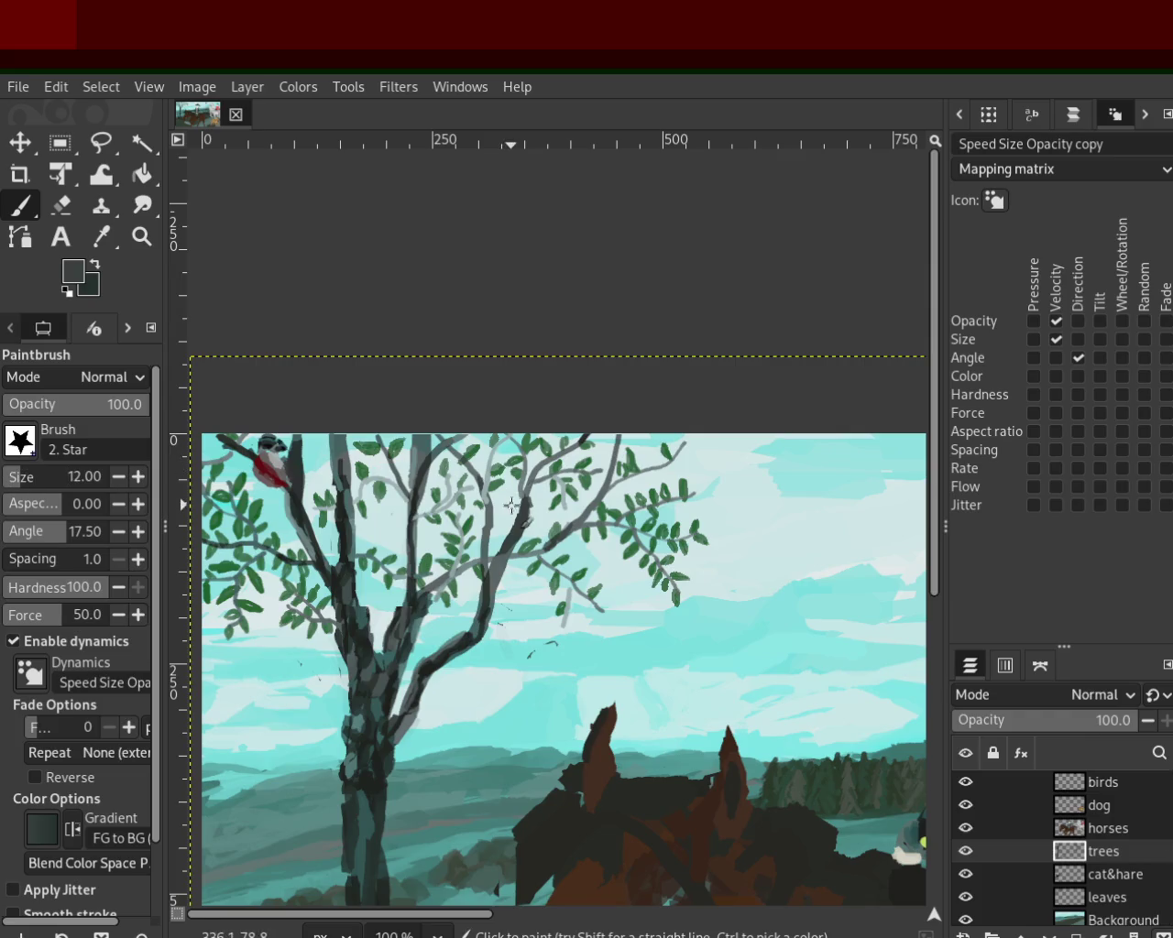
pyautogui.moveTo(539, 461)
pyautogui.mouseDown()
pyautogui.moveTo(528, 488)
pyautogui.moveTo(498, 424)
pyautogui.moveTo(484, 483)
pyautogui.moveTo(485, 433)
pyautogui.mouseUp()
pyautogui.hotkey('ctrl', 'z')
pyautogui.moveTo(403, 495); pyautogui.dragTo(424, 409)
pyautogui.hotkey('ctrl', 'z')
pyautogui.moveTo(413, 510)
pyautogui.mouseDown()
pyautogui.moveTo(409, 587)
pyautogui.moveTo(396, 472)
pyautogui.moveTo(415, 440)
pyautogui.mouseUp()
pyautogui.hotkey('ctrl', 'z')
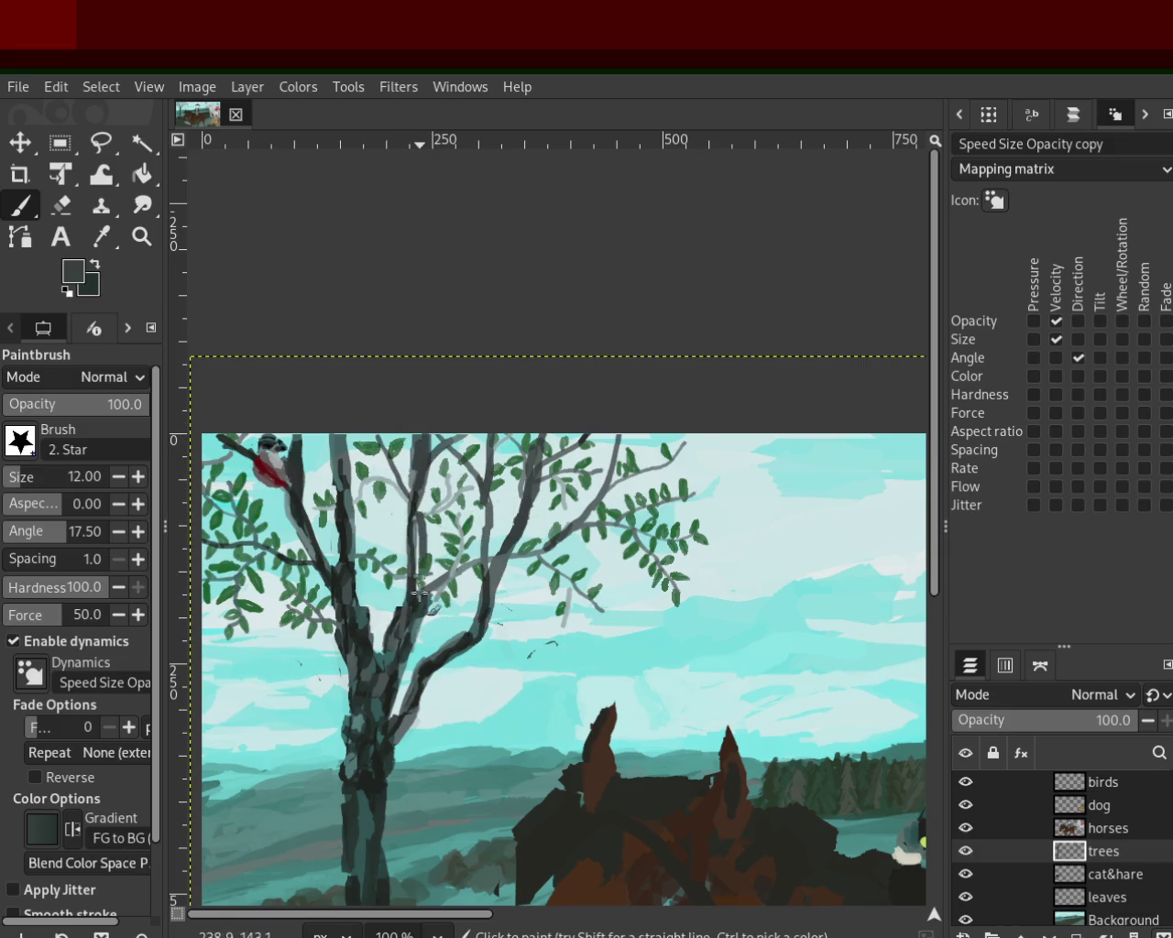
# Step: Zoom out to 200% and darken the trunk and a branch with dark teal strokes
pyautogui.press('z')
pyautogui.moveTo(408, 522); pyautogui.dragTo(413, 598)
pyautogui.press('ctrl')
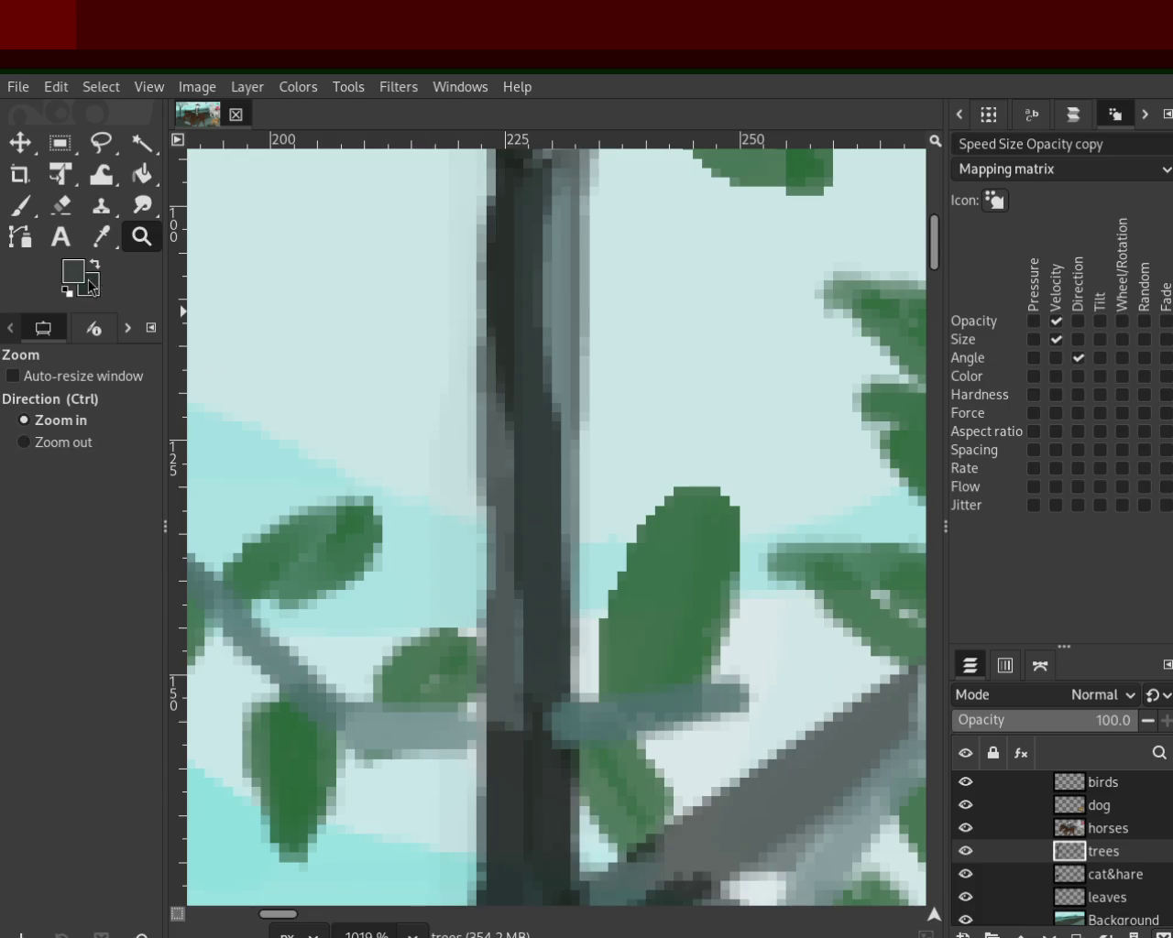
pyautogui.keyDown('ctrl'); pyautogui.click(371, 420); pyautogui.keyUp('ctrl')
pyautogui.keyDown('ctrl'); pyautogui.click(493, 510); pyautogui.keyUp('ctrl')
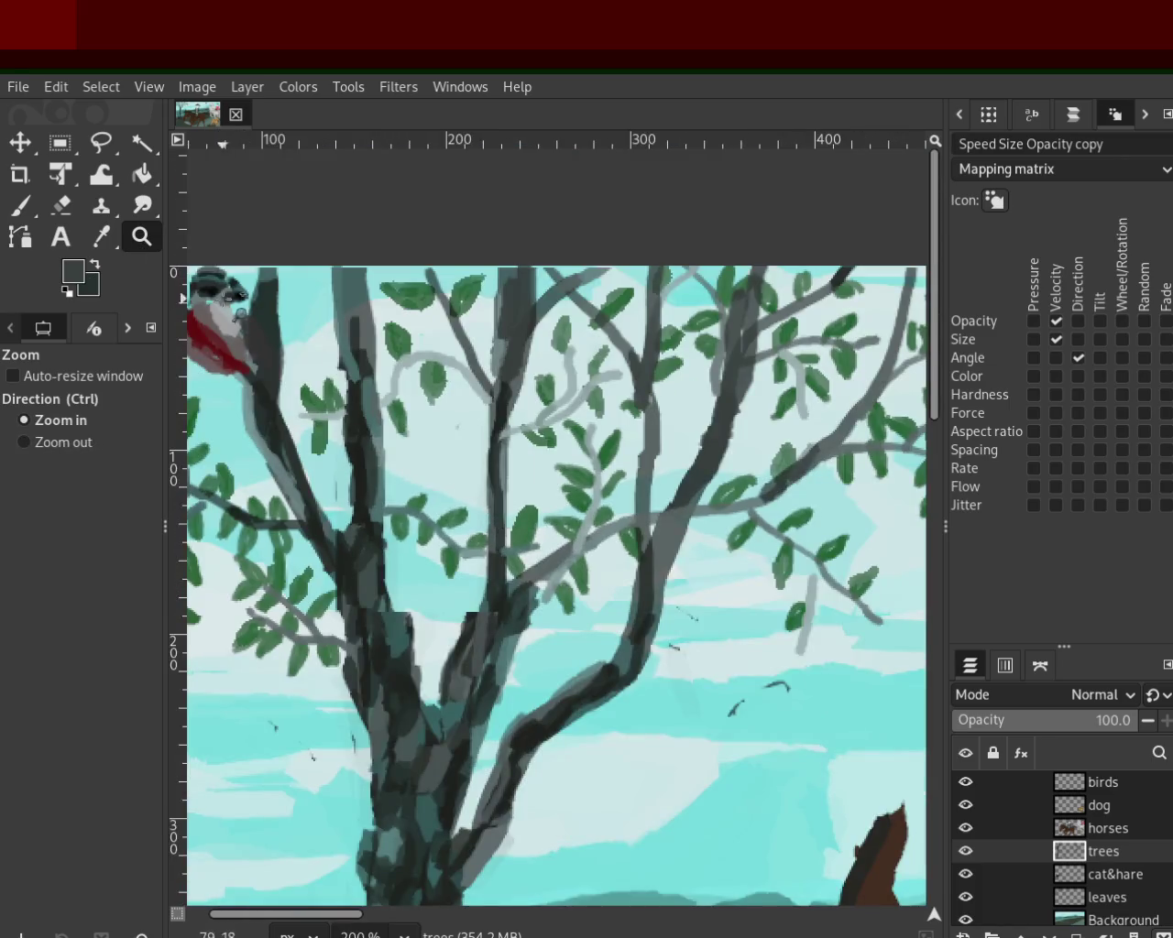
pyautogui.click(20, 206)
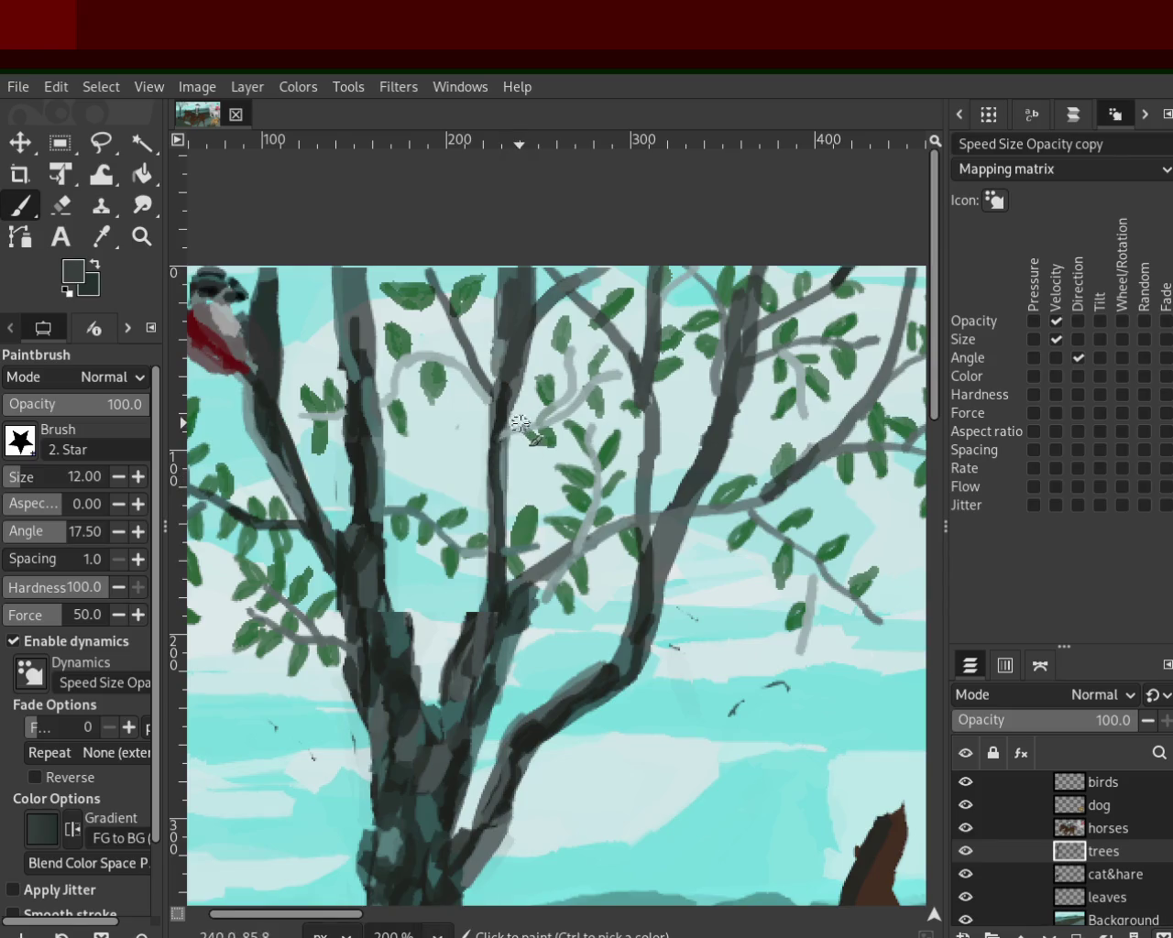
pyautogui.moveTo(519, 423); pyautogui.dragTo(516, 476)
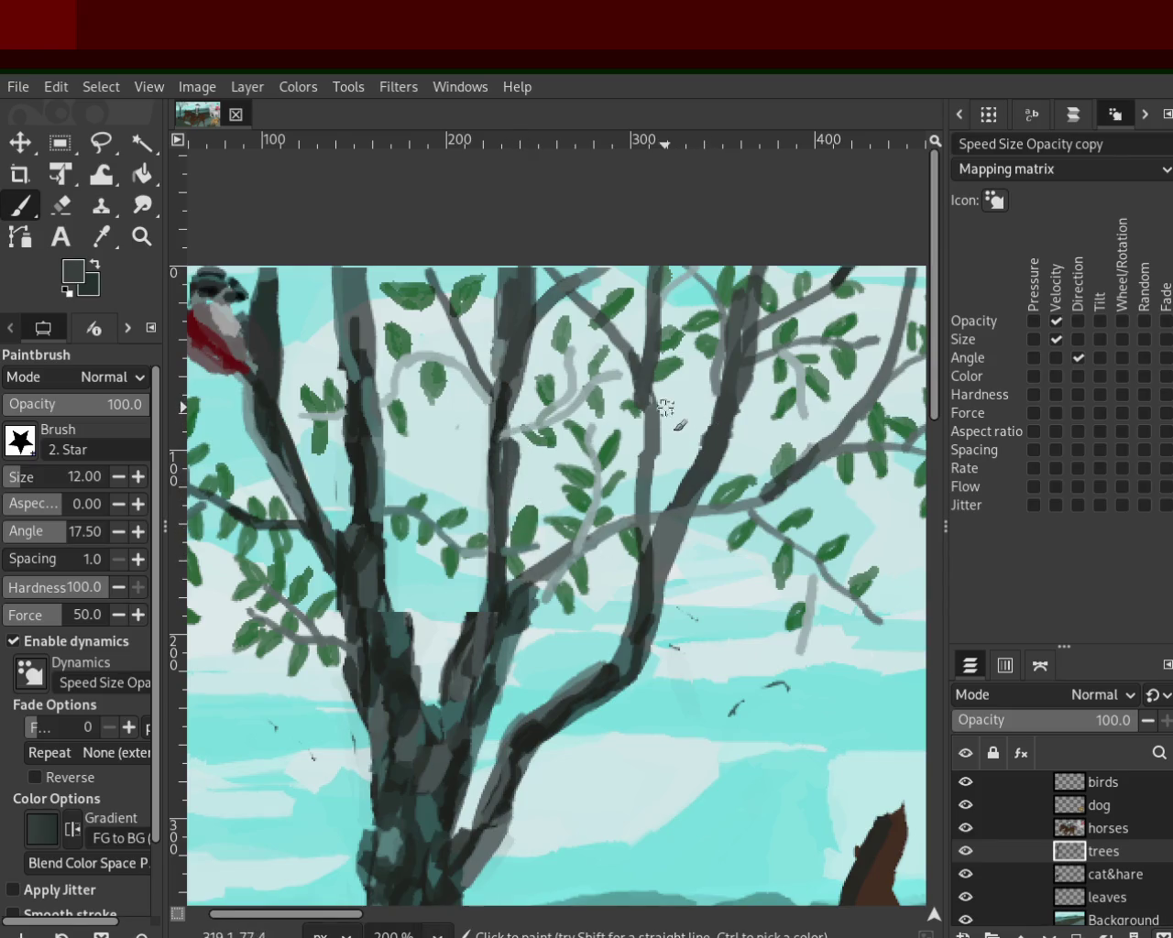
pyautogui.moveTo(651, 410); pyautogui.dragTo(639, 530)
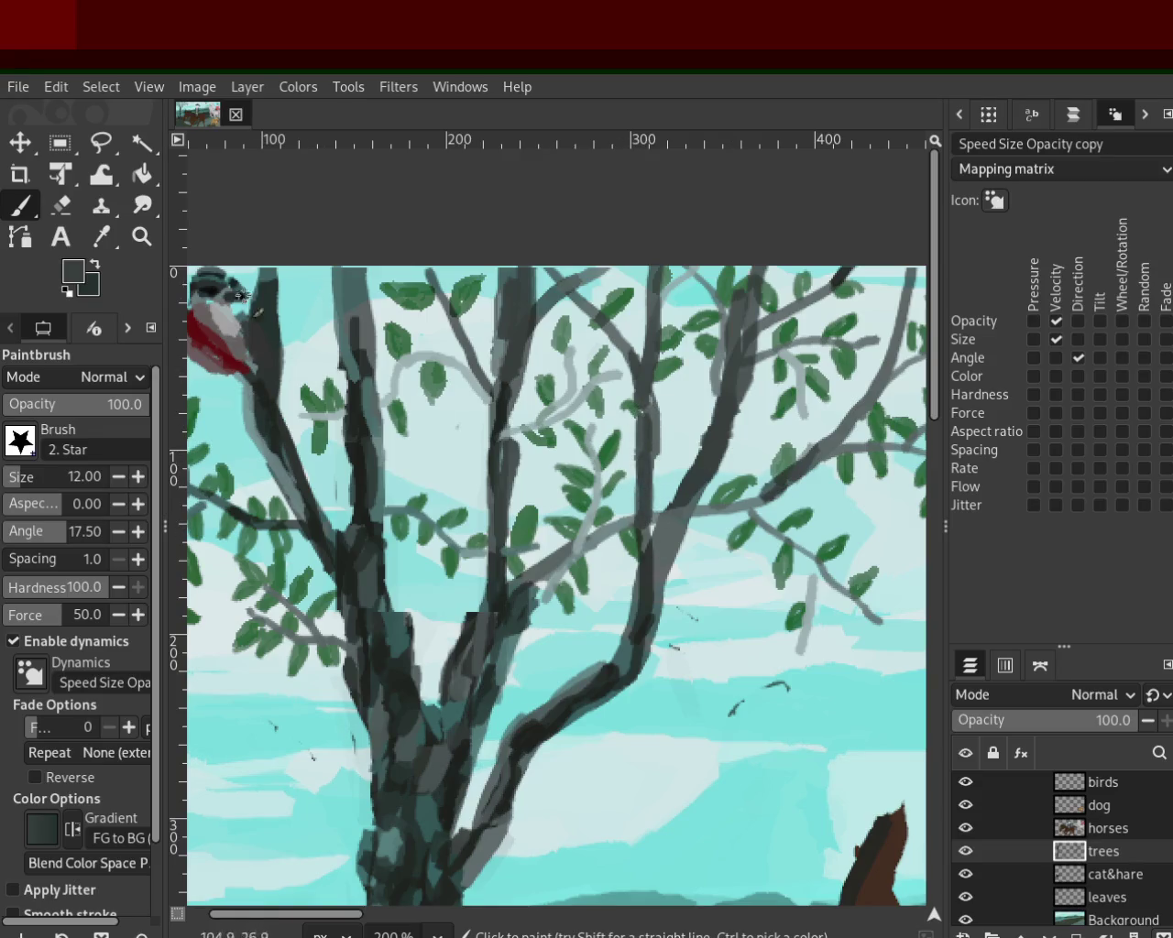
# Step: Toggle the eraser and back to the Paintbrush, then zoom out to the whole painting
pyautogui.click(69, 202)
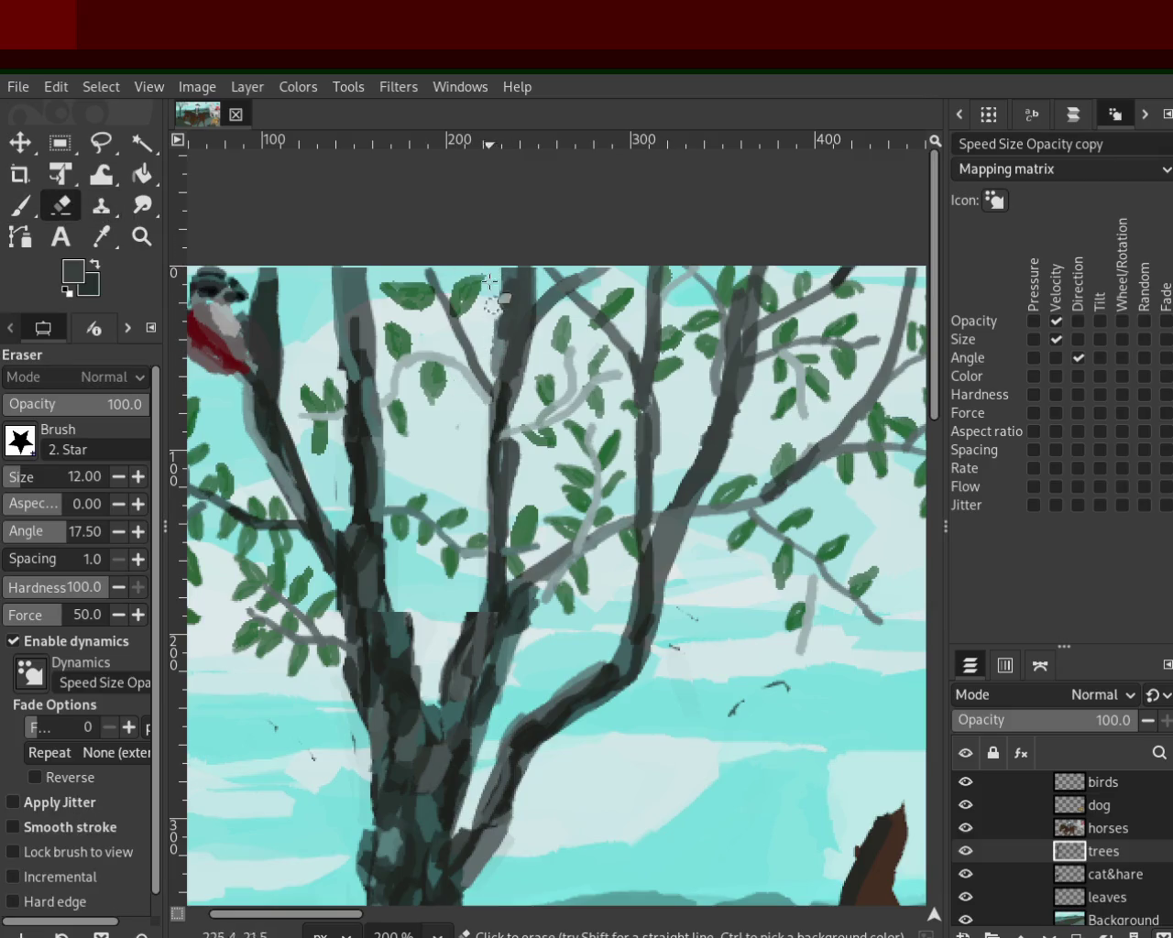
pyautogui.click(20, 205)
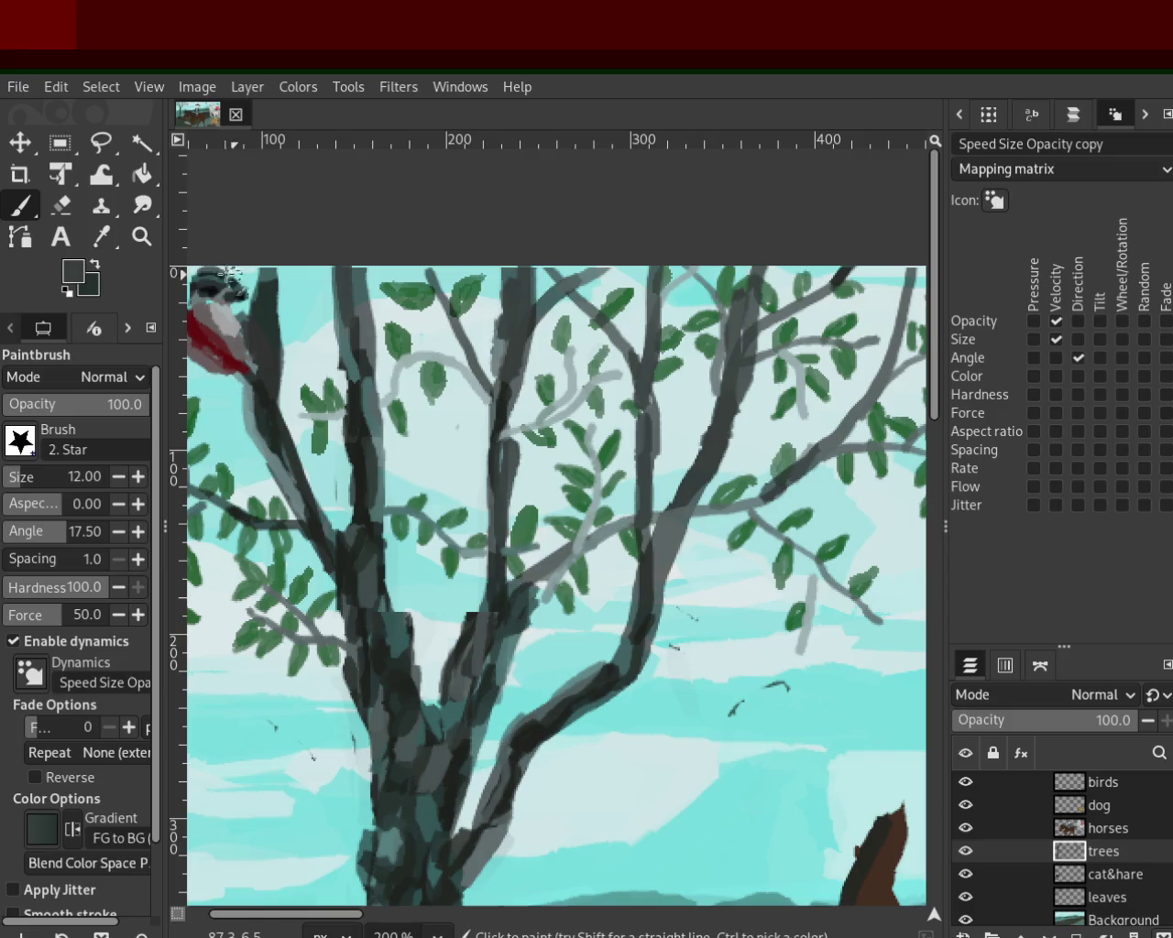
pyautogui.click(142, 237)
pyautogui.click(399, 471)
pyautogui.click(651, 447)
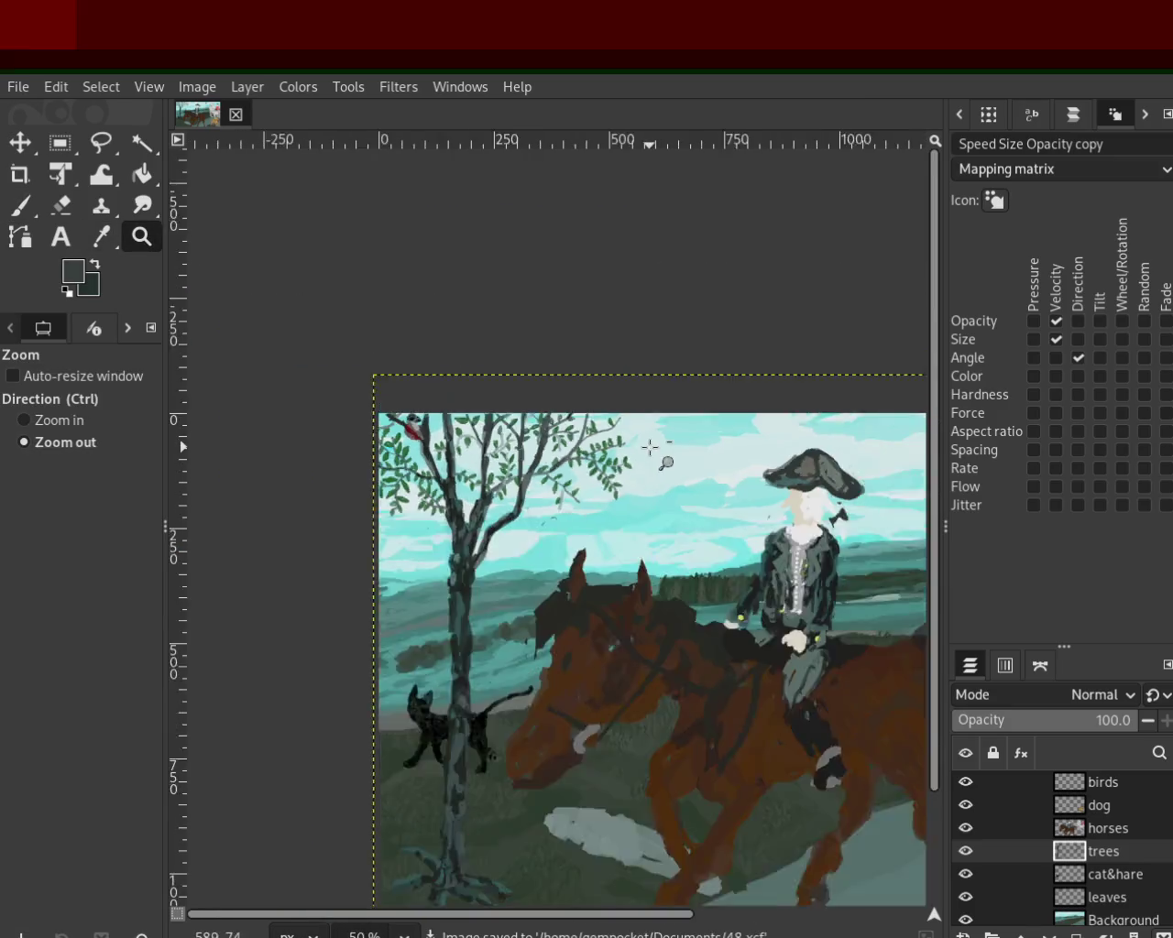
pyautogui.click(651, 447)
pyautogui.keyDown('ctrl'); pyautogui.click(682, 601); pyautogui.keyUp('ctrl')
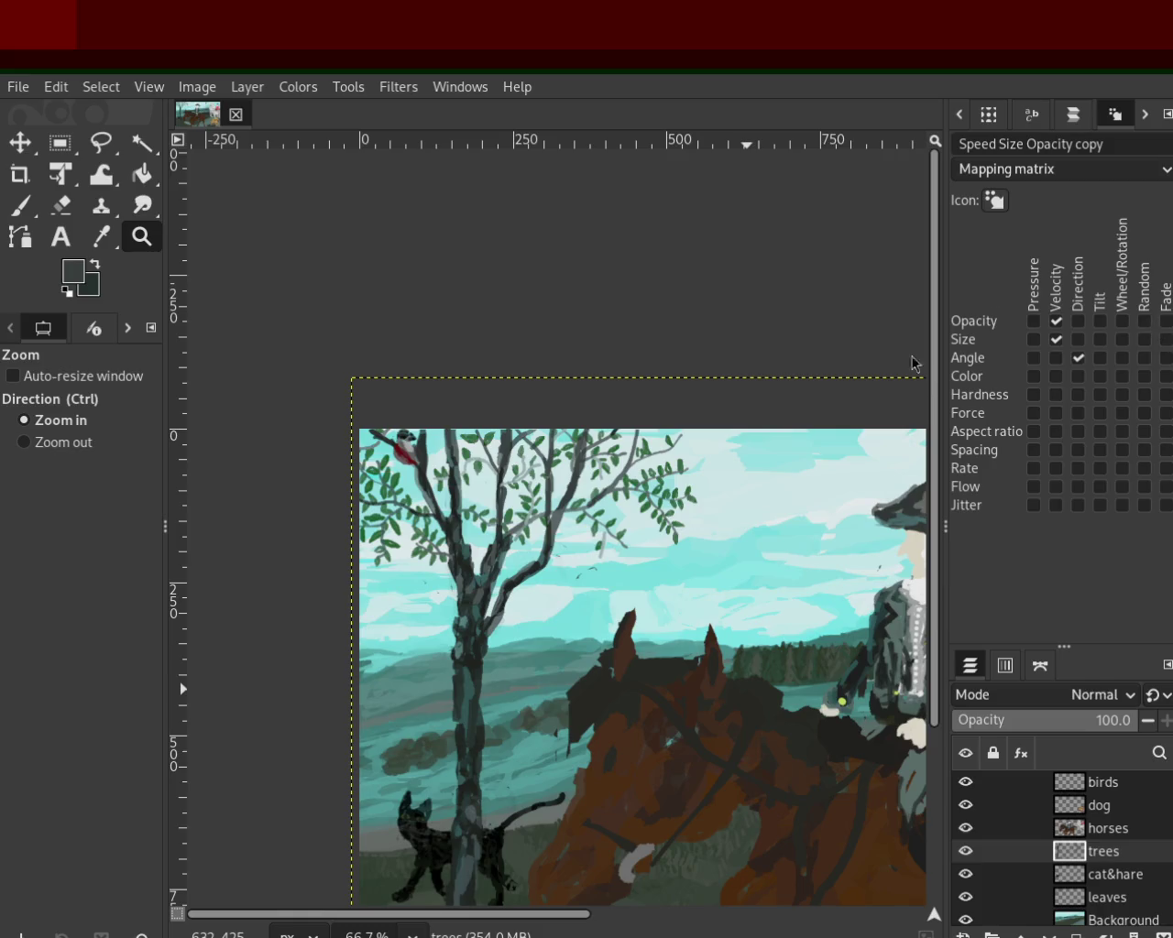
pyautogui.scroll(-3, 197, 316)
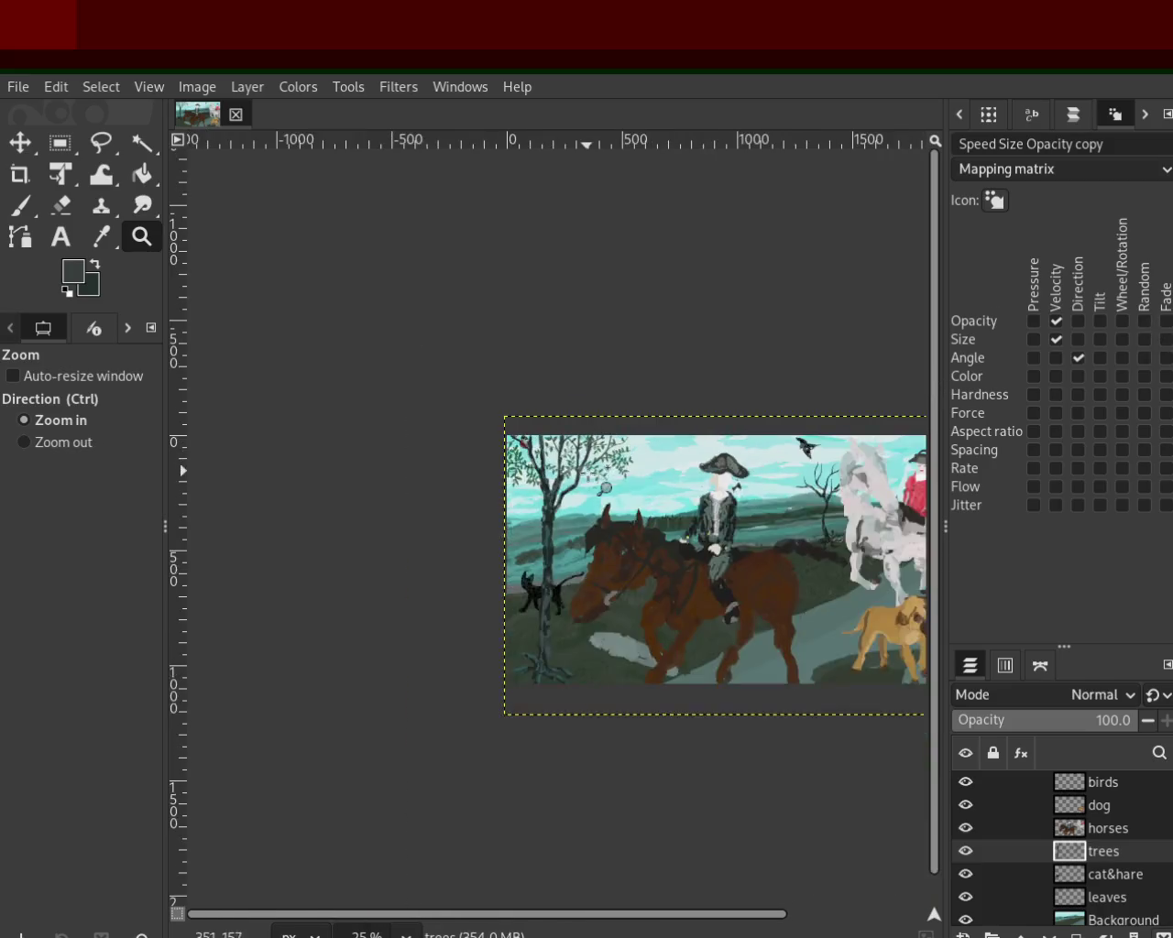
# Step: Zoom in on the branches and set the Paintbrush to leaf green at size 7
pyautogui.scroll(3, 590, 473)
pyautogui.scroll(2, 590, 473)
pyautogui.keyDown('ctrl'); pyautogui.click(589, 473); pyautogui.keyUp('ctrl')
pyautogui.click(589, 473)
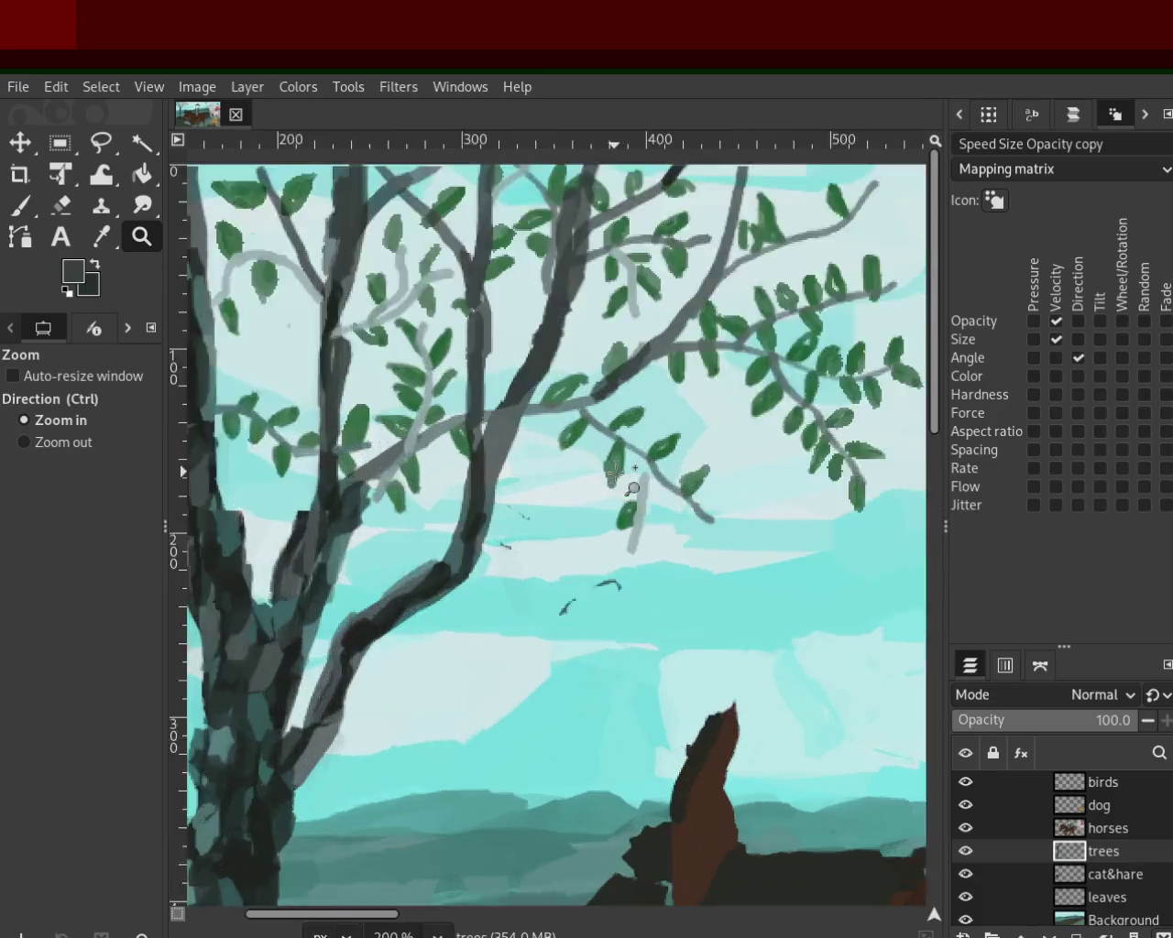
pyautogui.click(540, 422)
pyautogui.press('p')
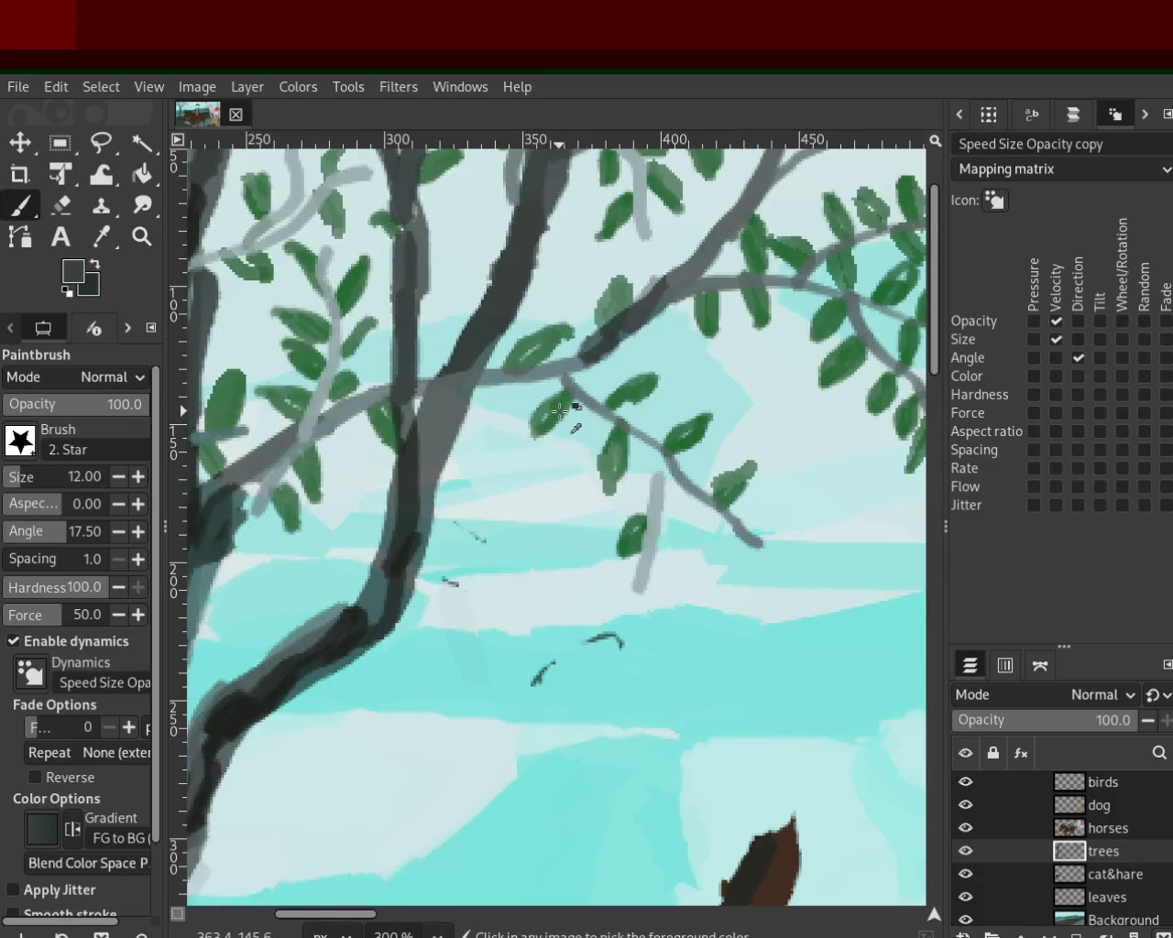
pyautogui.keyDown('ctrl'); pyautogui.click(559, 412); pyautogui.keyUp('ctrl')
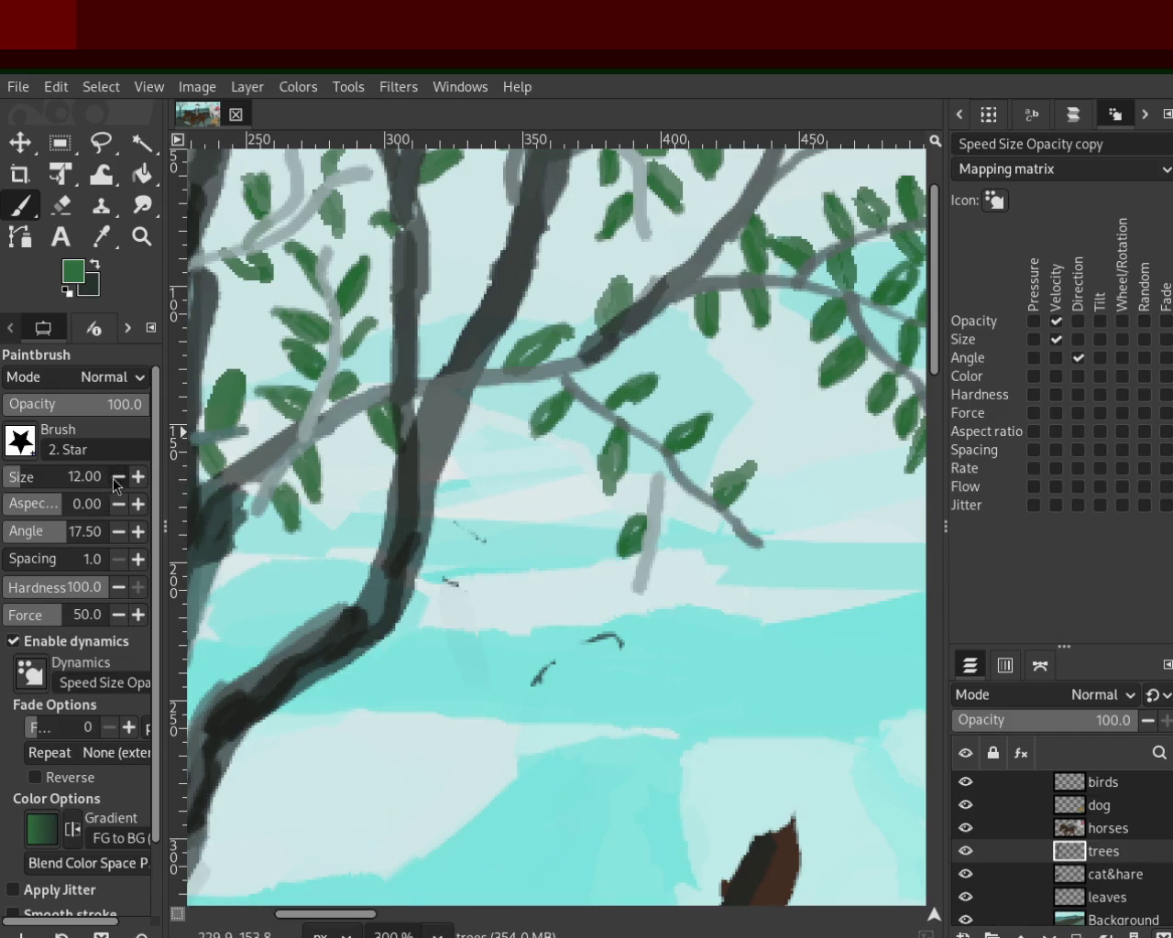
pyautogui.click(138, 477)
pyautogui.keyDown('ctrl'); pyautogui.click(660, 498); pyautogui.keyUp('ctrl')
pyautogui.keyDown('ctrl'); pyautogui.click(647, 534); pyautogui.keyUp('ctrl')
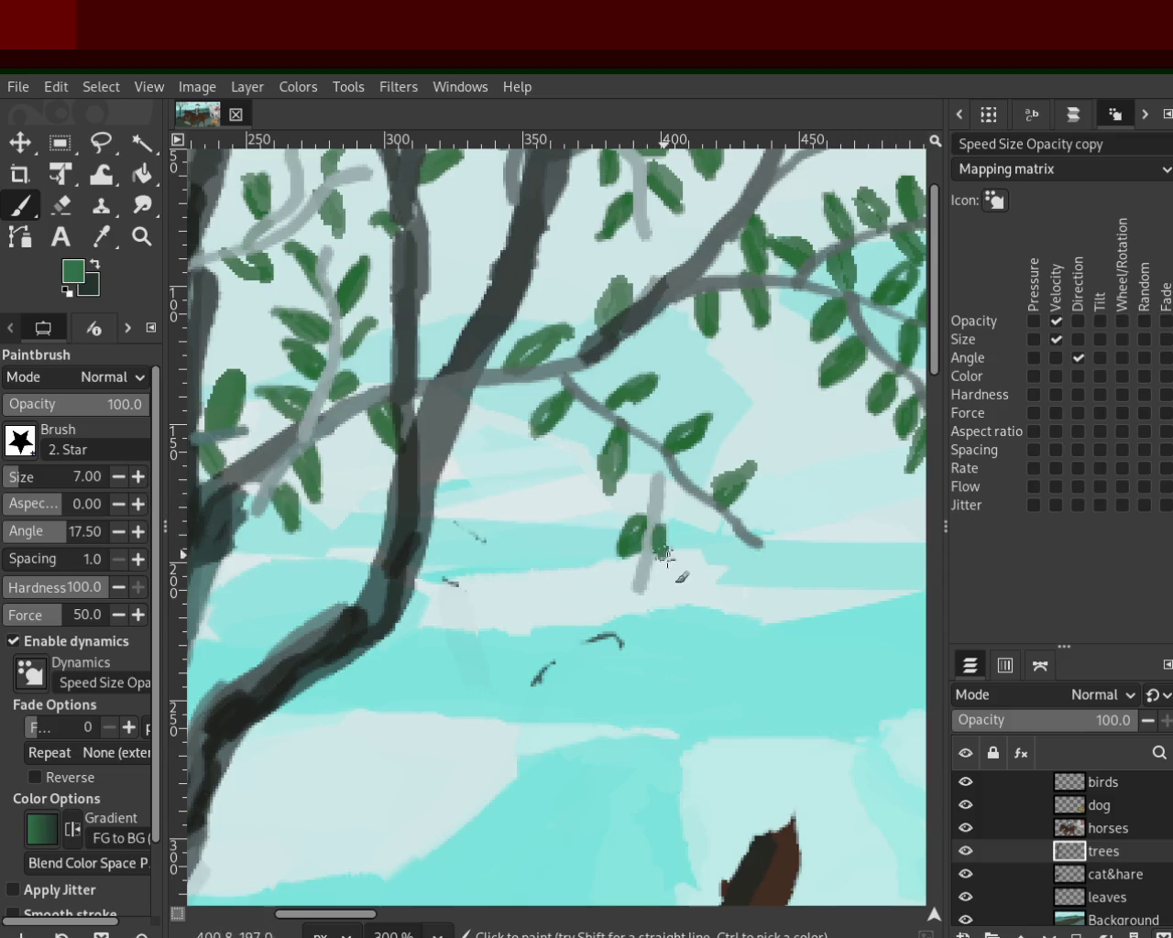
# Step: Paint small leaves on the branch stub, upper-right branch and branch tips, undoing the last one
pyautogui.moveTo(653, 438); pyautogui.dragTo(638, 471)
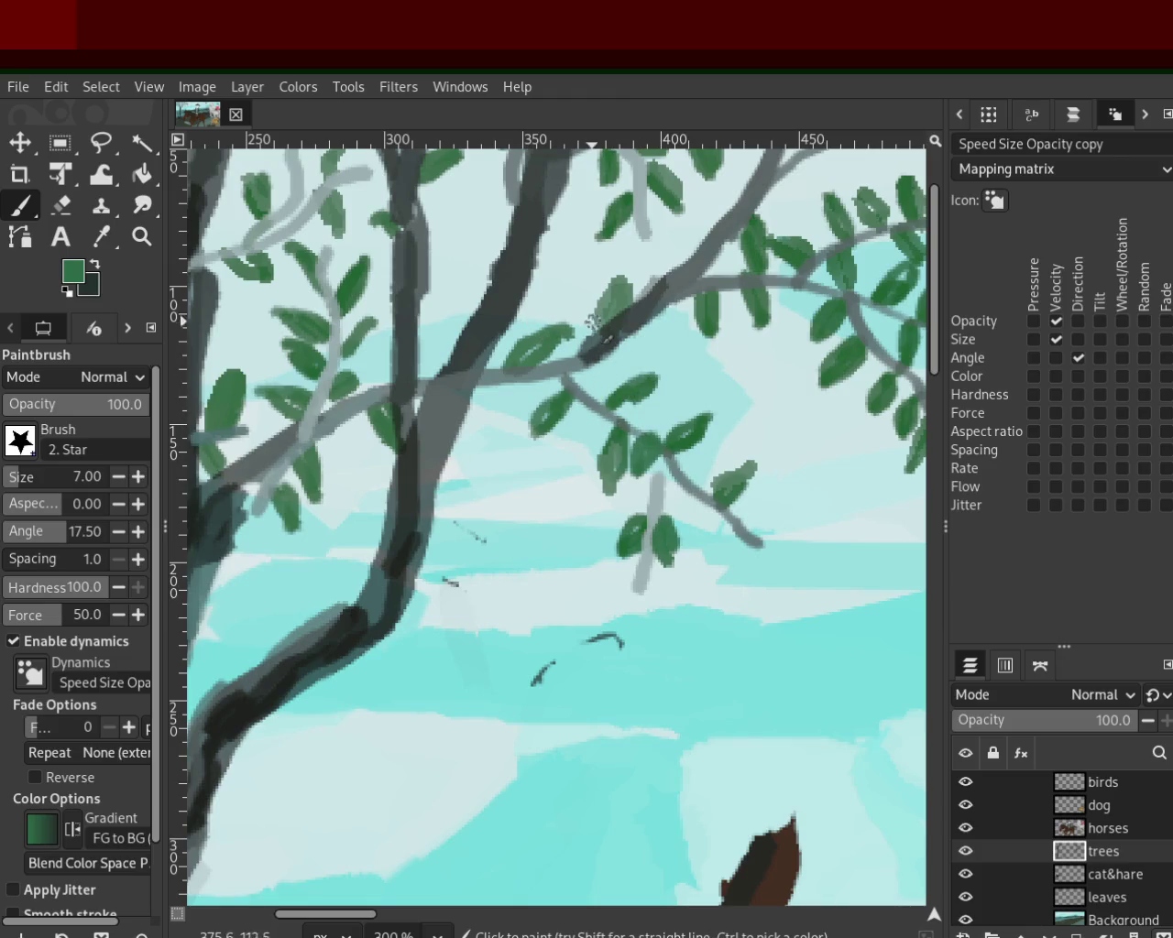
pyautogui.moveTo(710, 204); pyautogui.dragTo(700, 255)
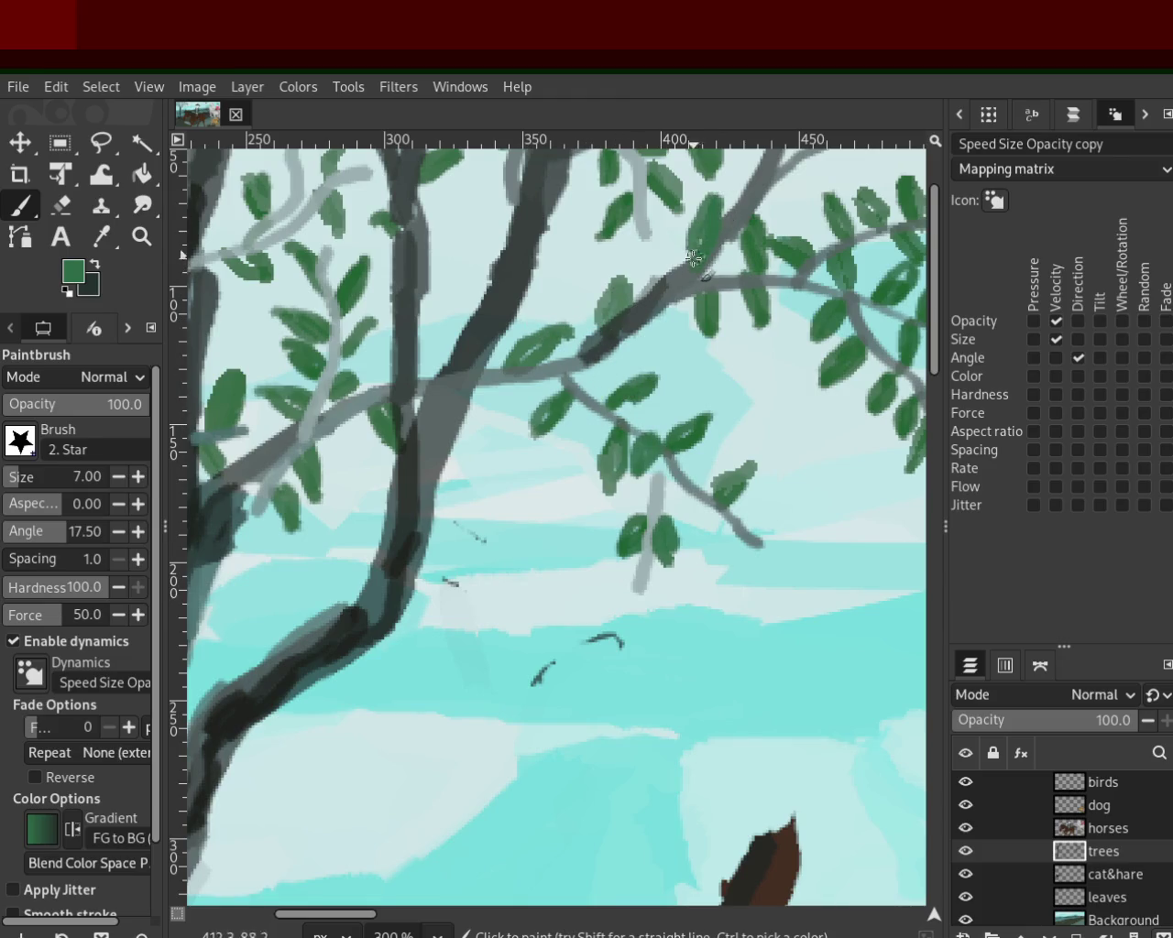
pyautogui.moveTo(502, 387); pyautogui.dragTo(511, 434)
pyautogui.moveTo(640, 562)
pyautogui.mouseDown()
pyautogui.moveTo(608, 595)
pyautogui.moveTo(644, 575)
pyautogui.mouseUp()
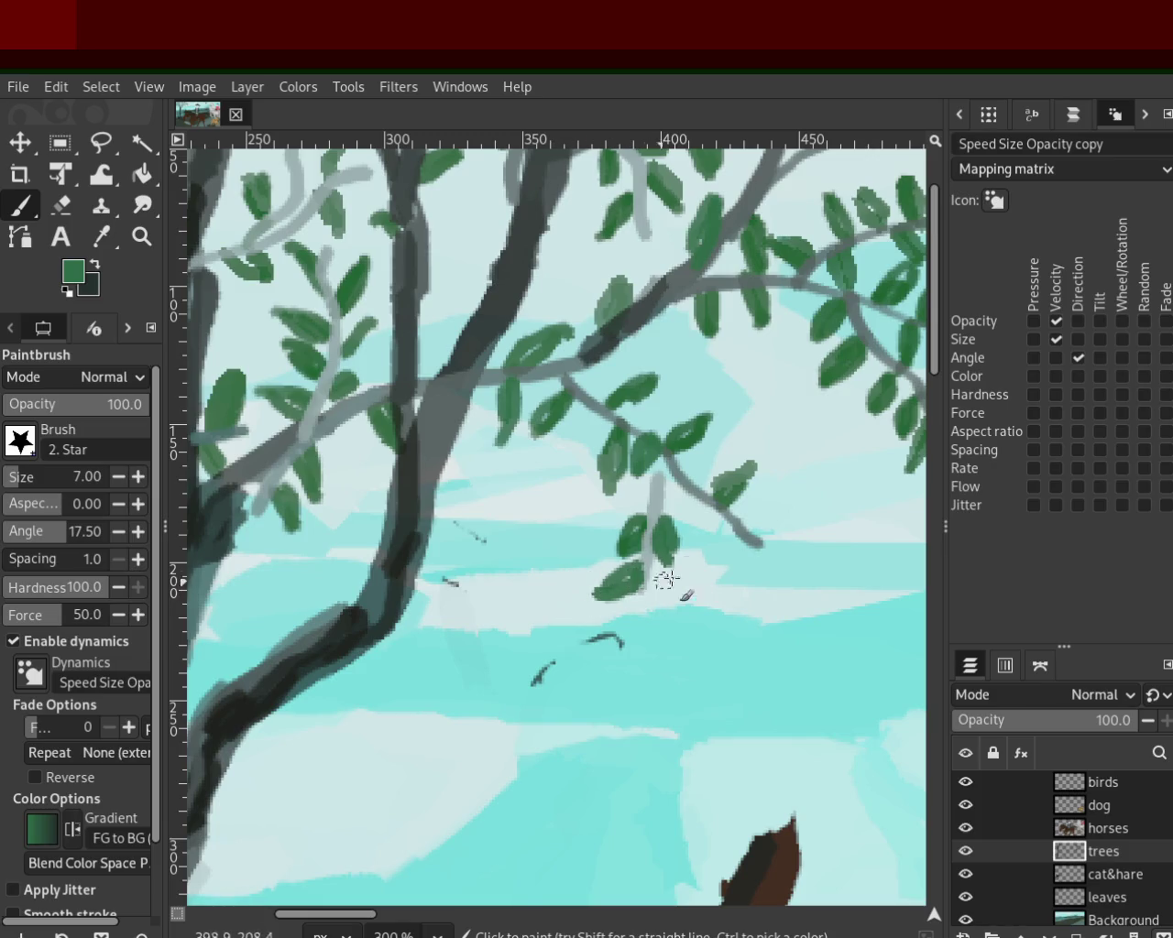
pyautogui.moveTo(743, 534)
pyautogui.mouseDown()
pyautogui.moveTo(757, 575)
pyautogui.moveTo(744, 546)
pyautogui.moveTo(770, 567)
pyautogui.mouseUp()
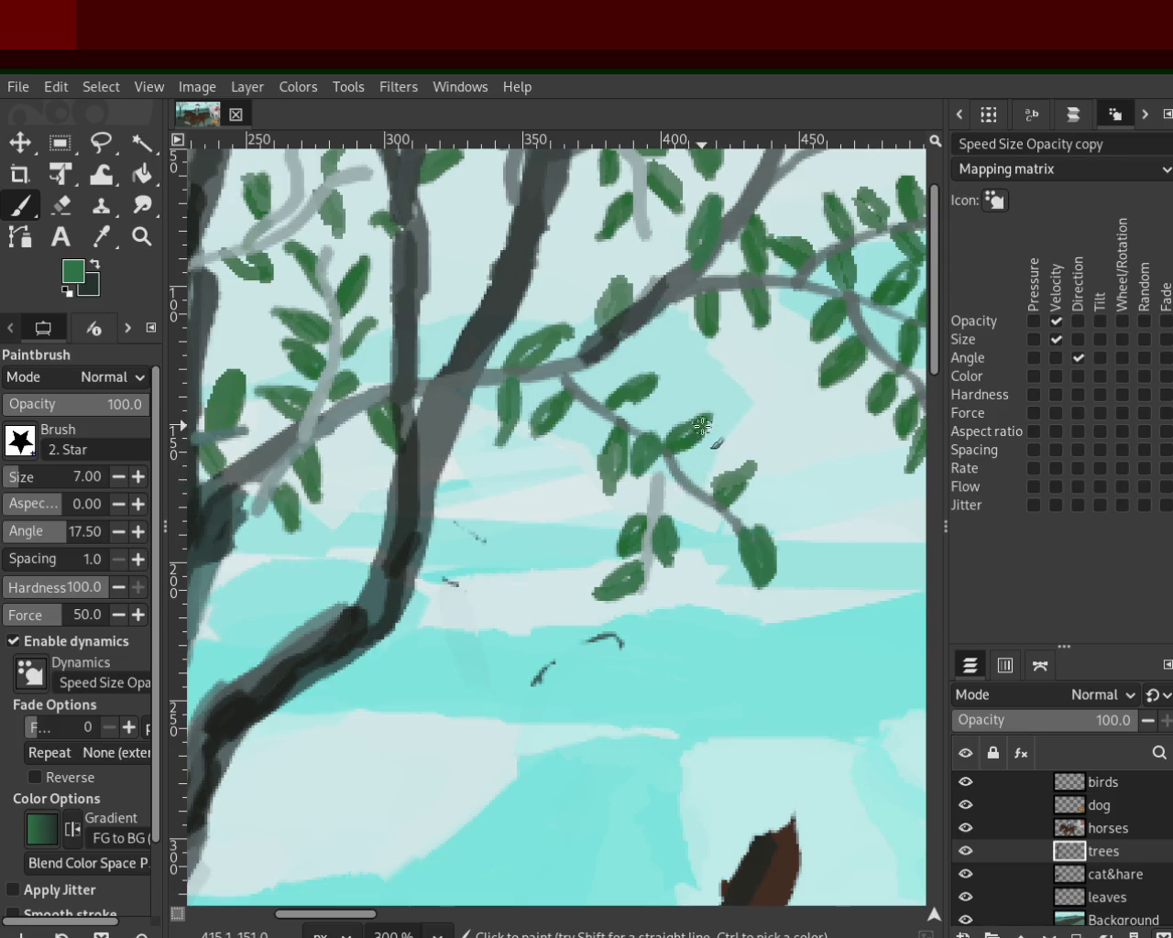
pyautogui.moveTo(711, 454); pyautogui.dragTo(689, 514)
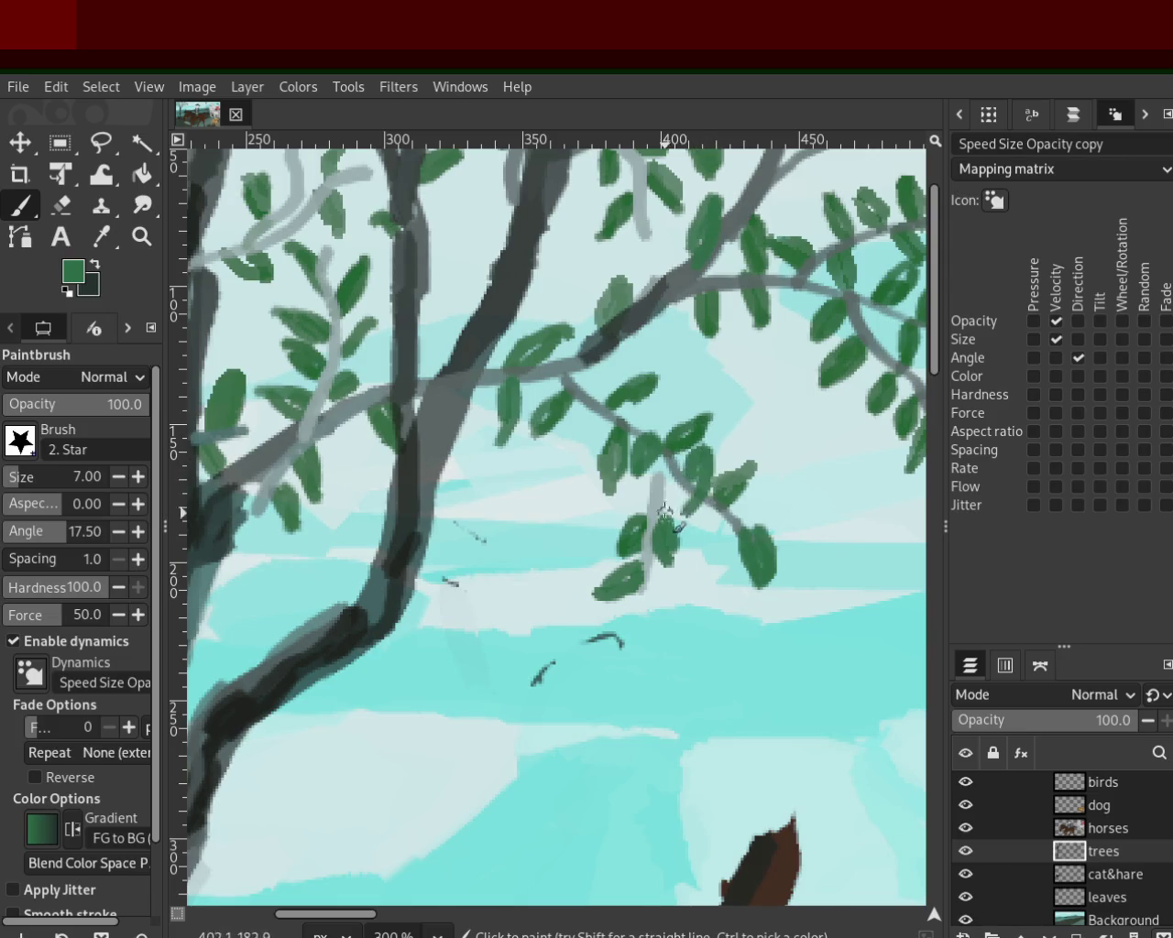
pyautogui.hotkey('ctrl', 'z')
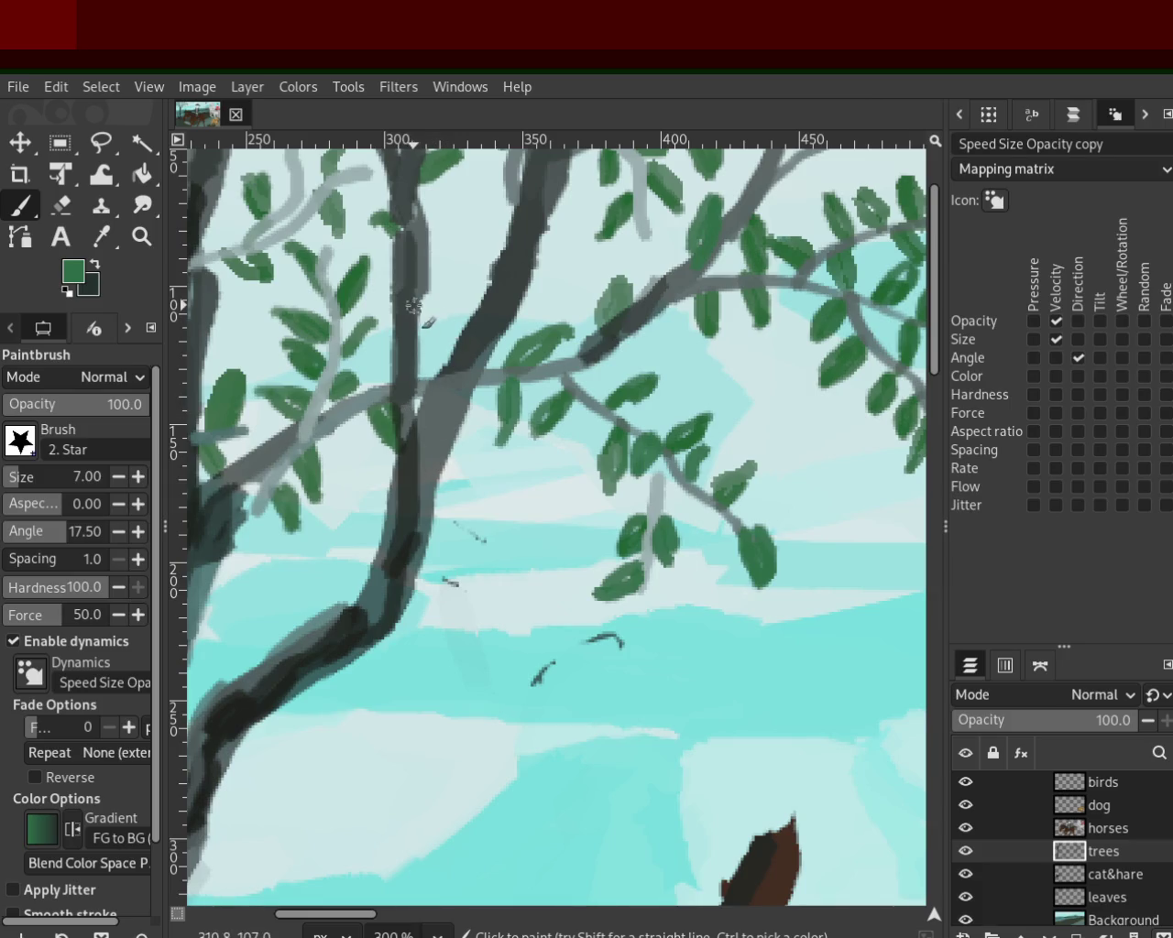
# Step: Try leaves beside the trunk, compare by toggling the trees layer, then undo them
pyautogui.moveTo(424, 255); pyautogui.dragTo(453, 209)
pyautogui.moveTo(423, 312); pyautogui.dragTo(457, 280)
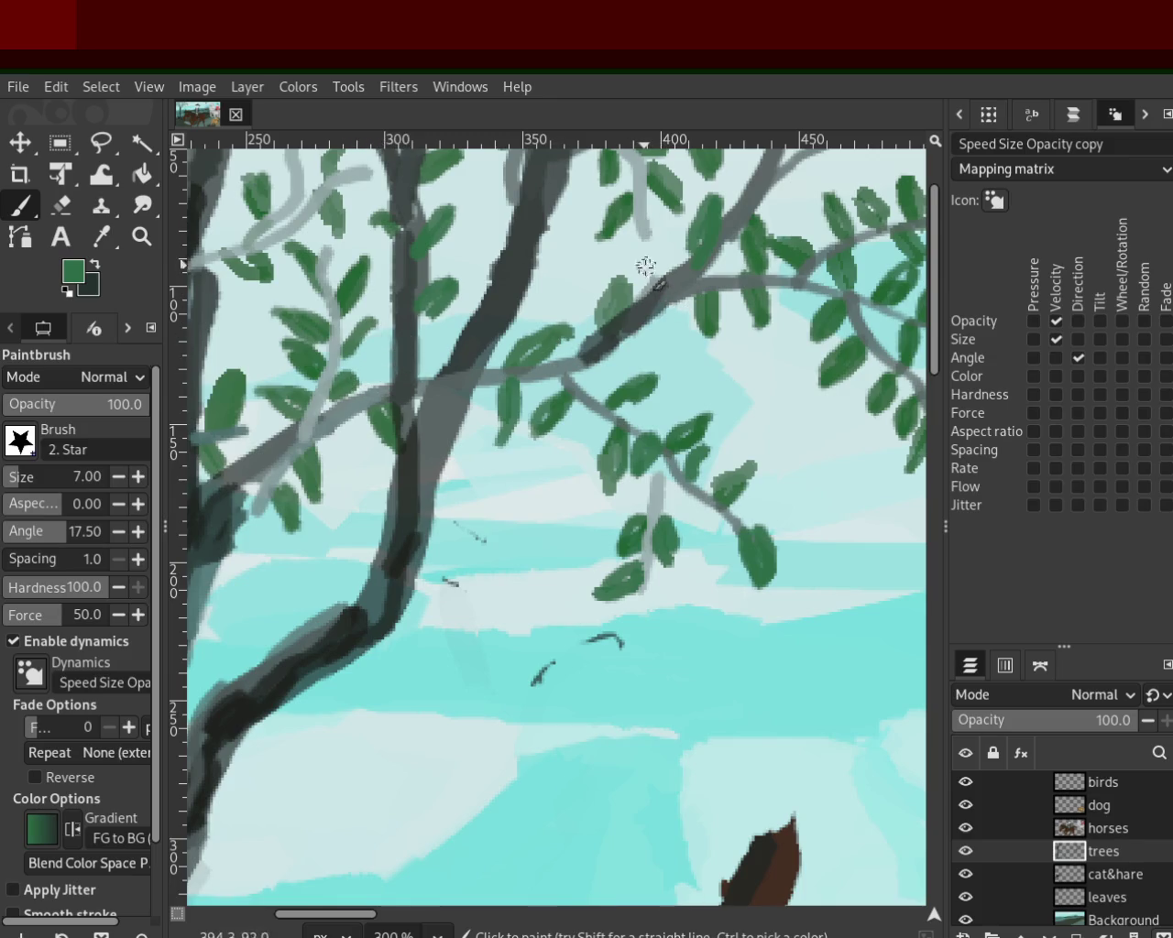
pyautogui.moveTo(1063, 897)
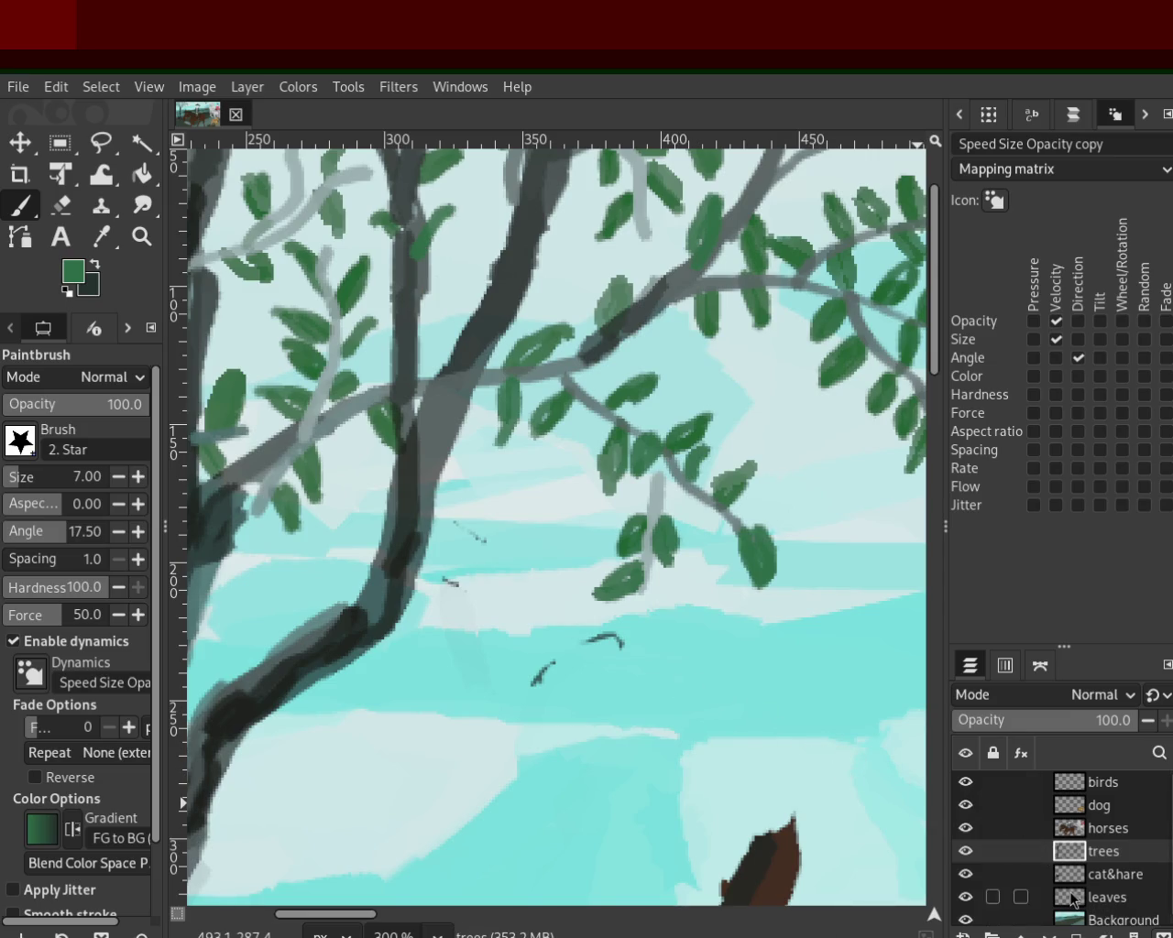
pyautogui.click(966, 851)
pyautogui.click(966, 852)
pyautogui.click(966, 851)
pyautogui.click(966, 851)
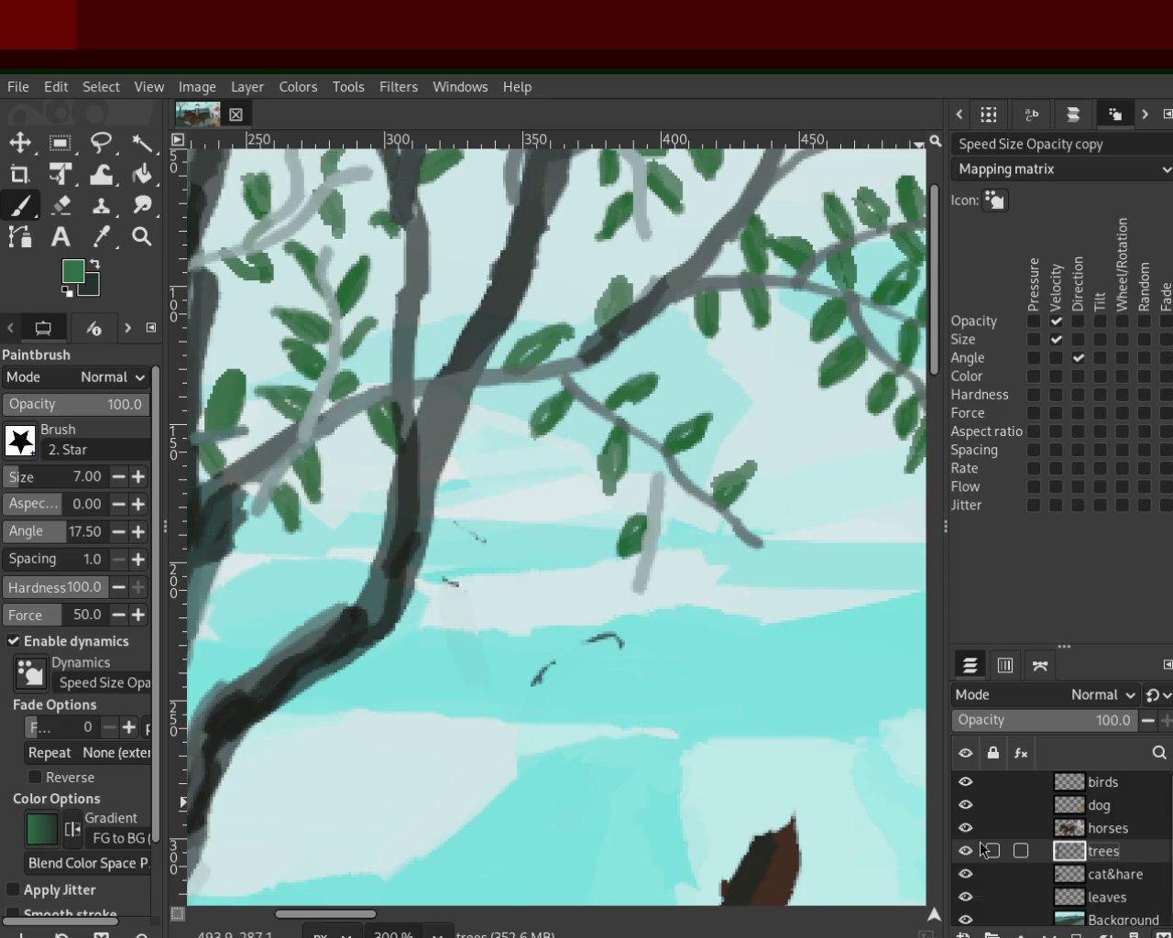
pyautogui.hotkey('ctrl', 'z')
pyautogui.hotkey('ctrl', 'z')
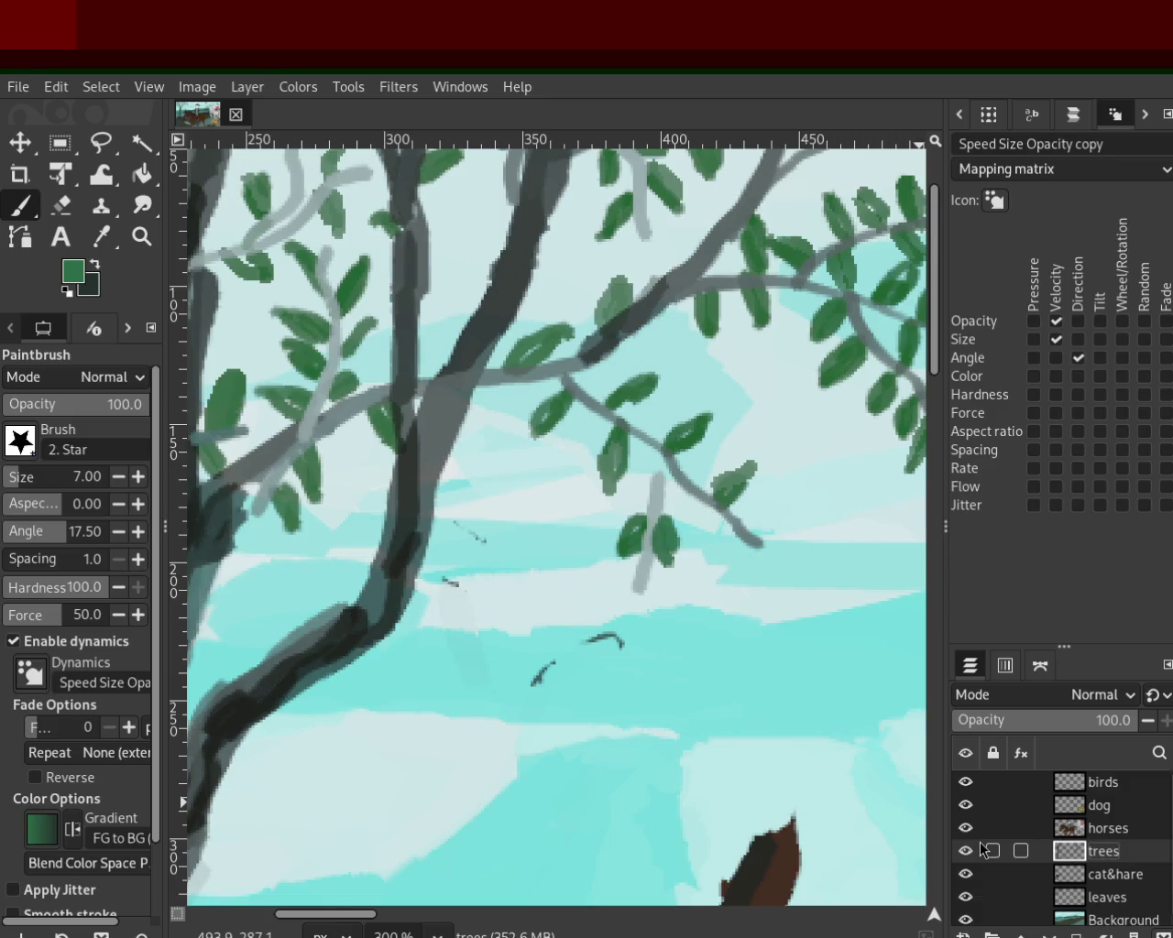
pyautogui.hotkey('ctrl', 'z')
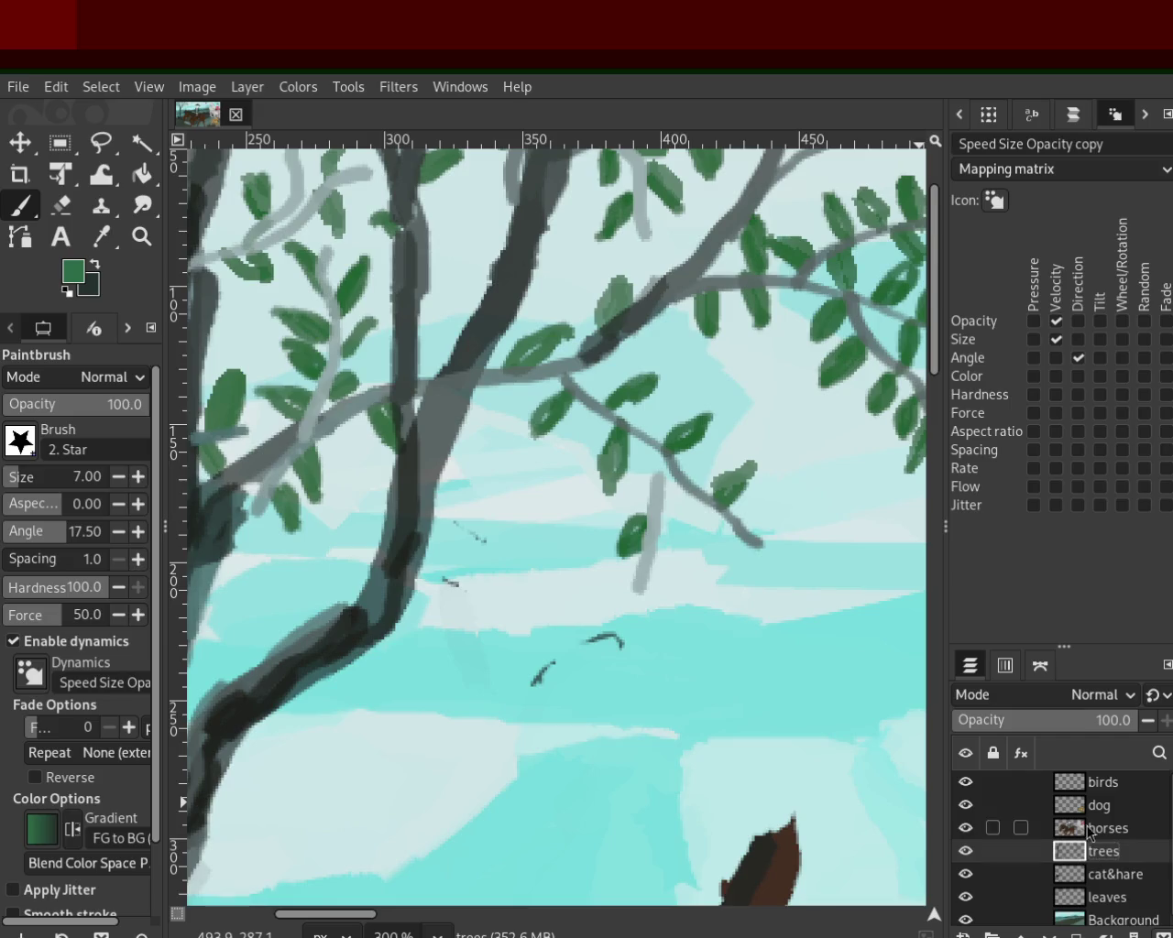
# Step: Save the painting to 48.xcf and zoom out to see the whole image
pyautogui.hotkey('ctrl', 's')
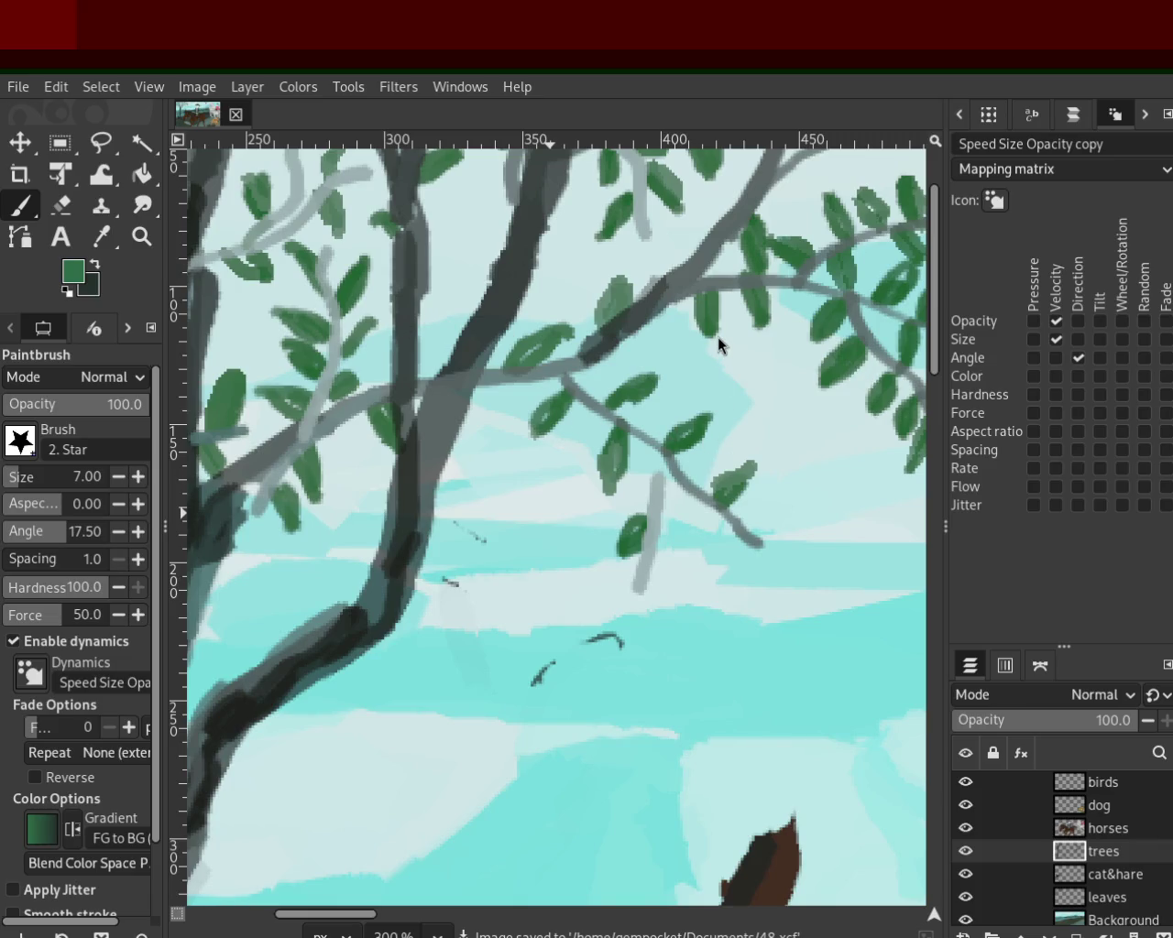
pyautogui.press('z')
pyautogui.keyDown('ctrl'); pyautogui.click(654, 573); pyautogui.keyUp('ctrl')
pyautogui.keyDown('ctrl'); pyautogui.click(653, 573); pyautogui.keyUp('ctrl')
pyautogui.keyDown('ctrl'); pyautogui.click(653, 572); pyautogui.keyUp('ctrl')
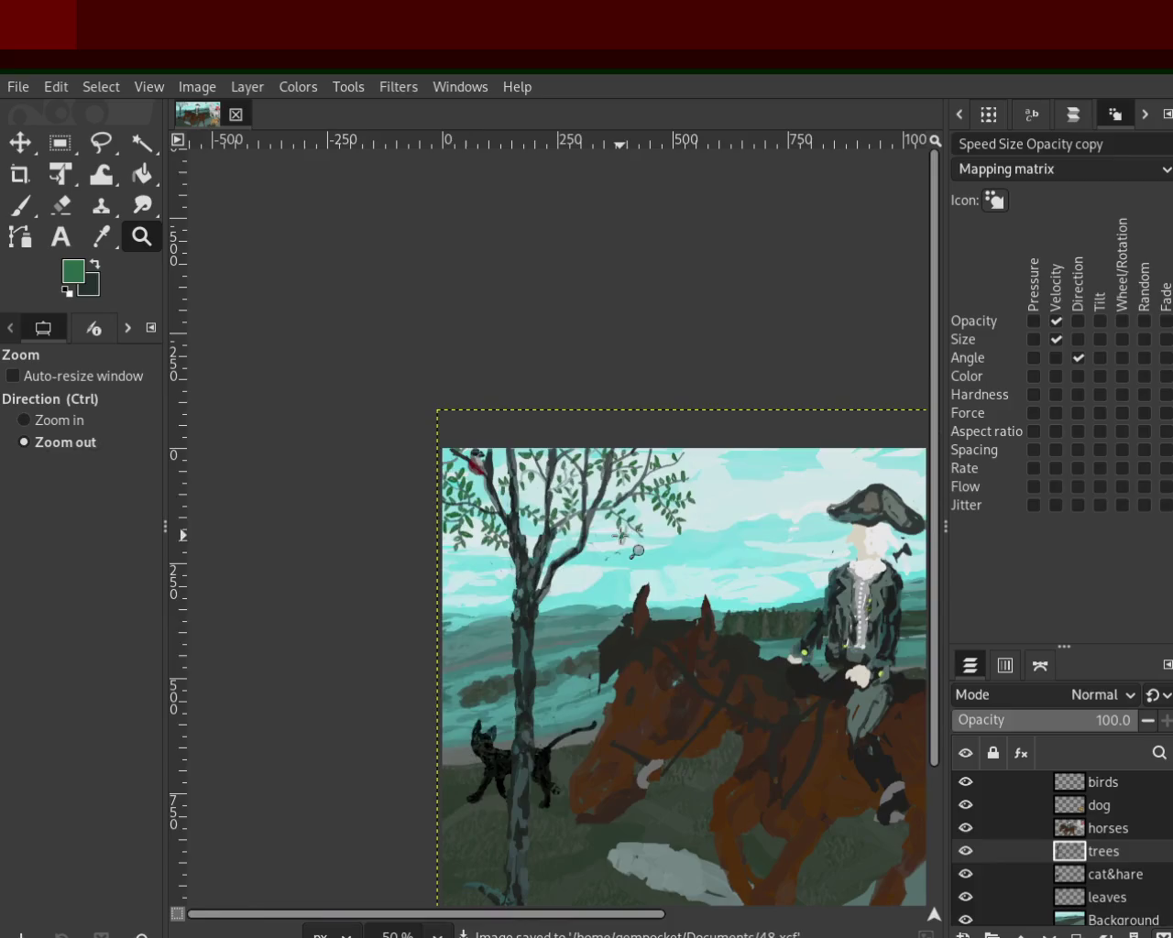
pyautogui.keyDown('ctrl'); pyautogui.click(653, 573); pyautogui.keyUp('ctrl')
pyautogui.keyDown('ctrl'); pyautogui.click(653, 573); pyautogui.keyUp('ctrl')
pyautogui.keyDown('ctrl'); pyautogui.click(653, 573); pyautogui.keyUp('ctrl')
pyautogui.click(644, 629)
pyautogui.click(644, 629)
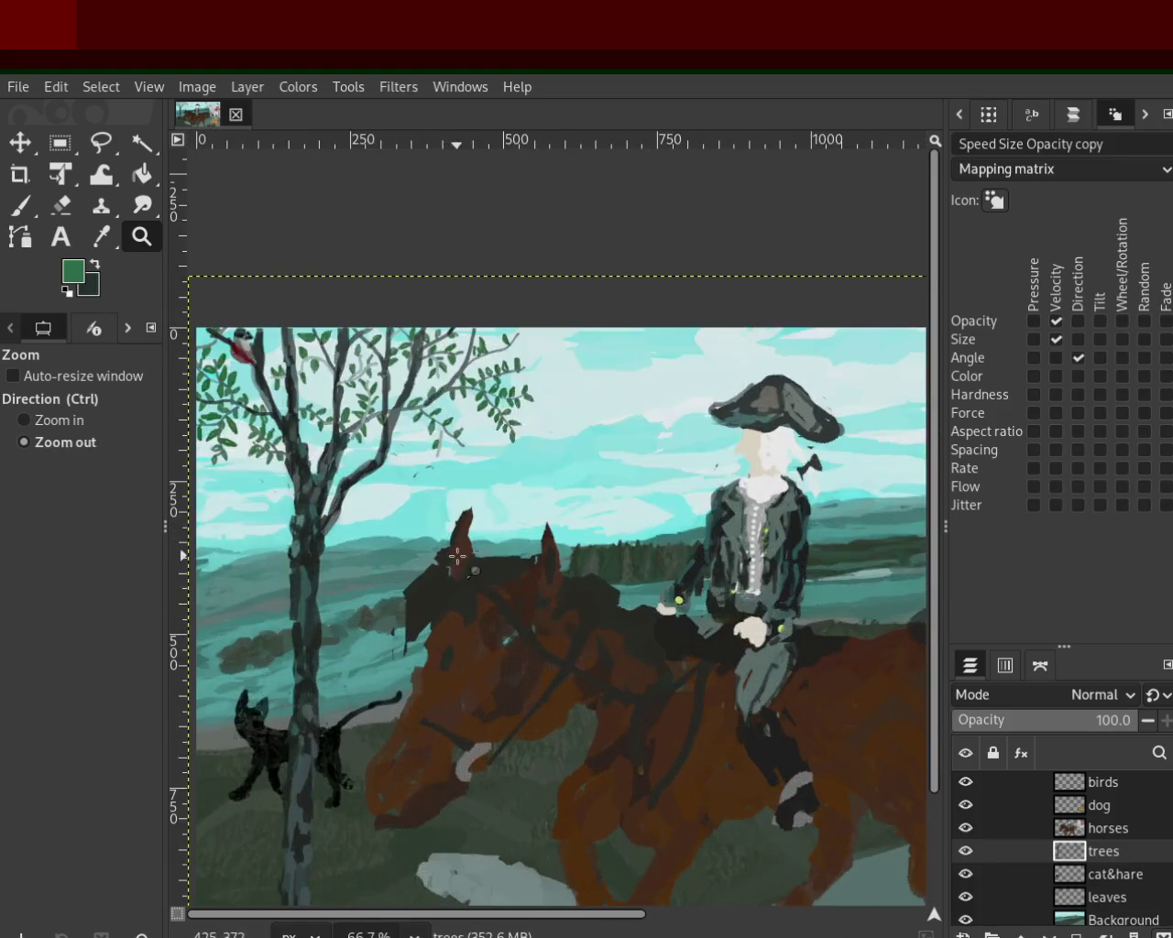
pyautogui.keyDown('ctrl'); pyautogui.click(458, 558); pyautogui.keyUp('ctrl')
pyautogui.click(363, 579)
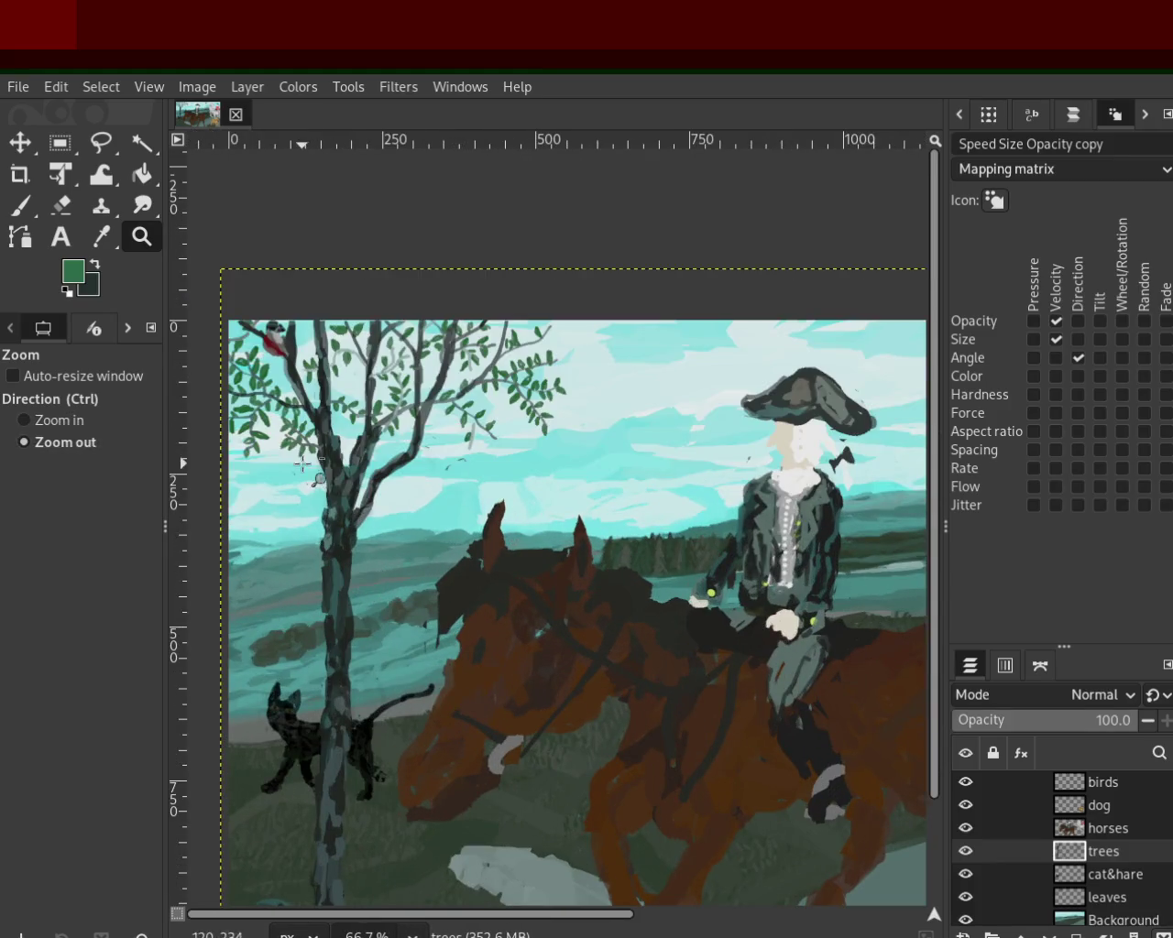
pyautogui.keyDown('ctrl'); pyautogui.click(366, 499); pyautogui.keyUp('ctrl')
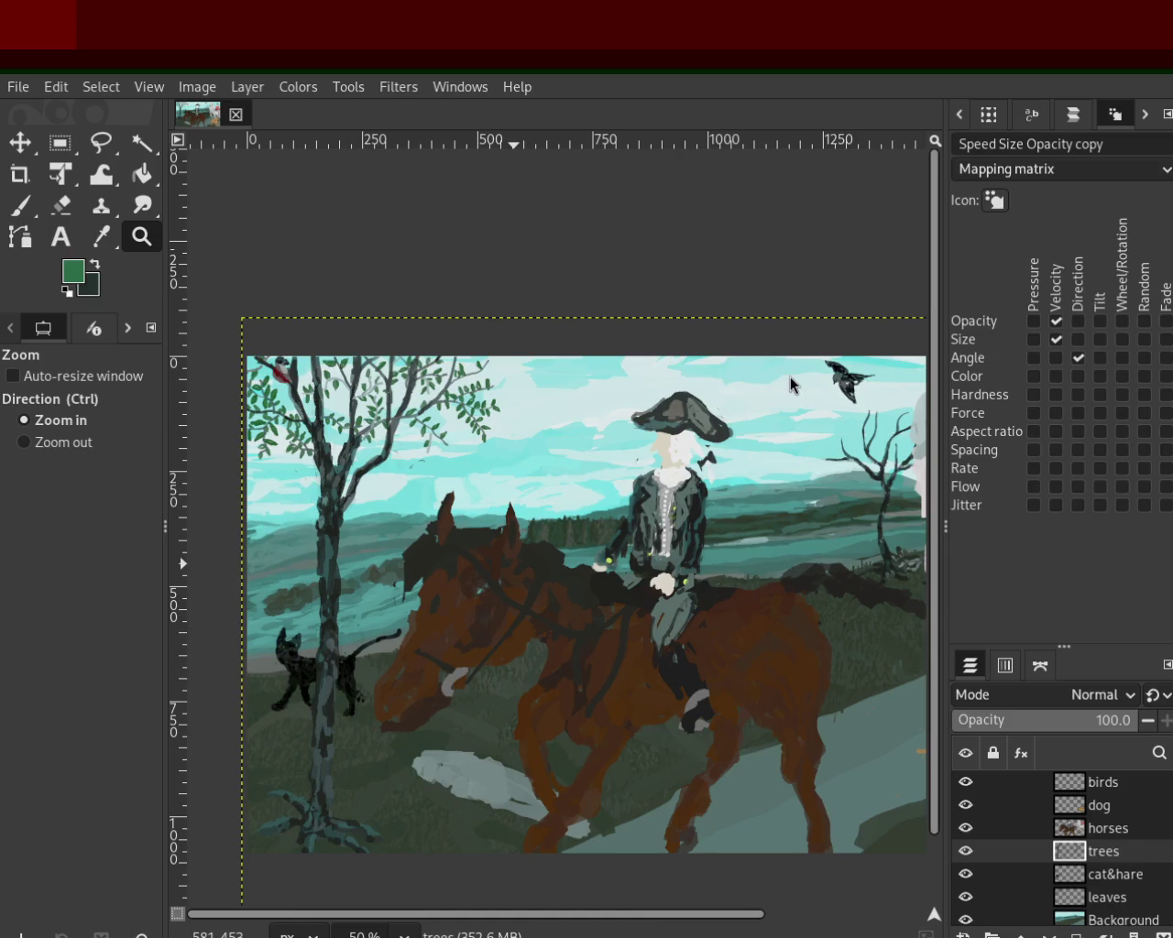
pyautogui.keyDown('ctrl'); pyautogui.scroll(1, 420, 407); pyautogui.keyUp('ctrl')
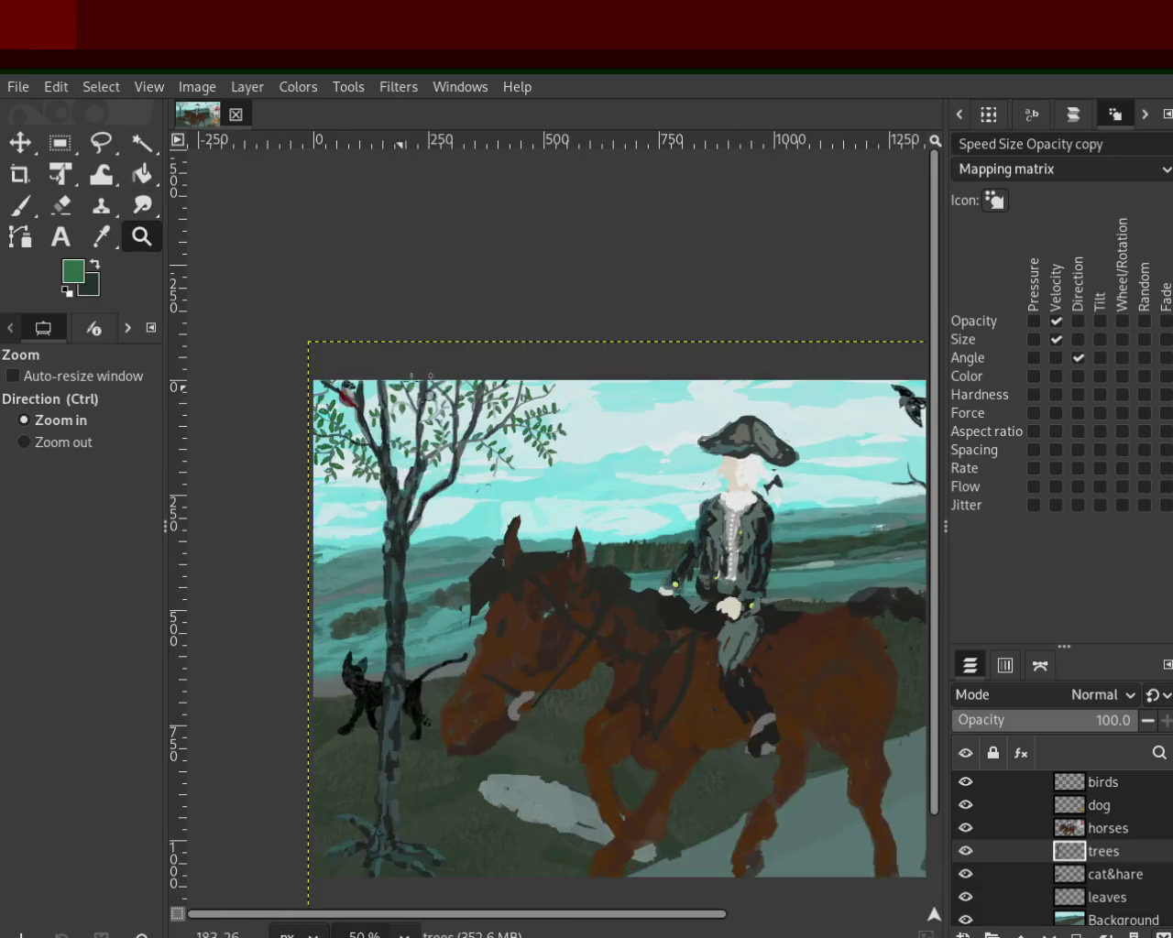
pyautogui.keyDown('ctrl'); pyautogui.scroll(3, 390, 396); pyautogui.keyUp('ctrl')
pyautogui.keyDown('ctrl'); pyautogui.scroll(3, 390, 396); pyautogui.keyUp('ctrl')
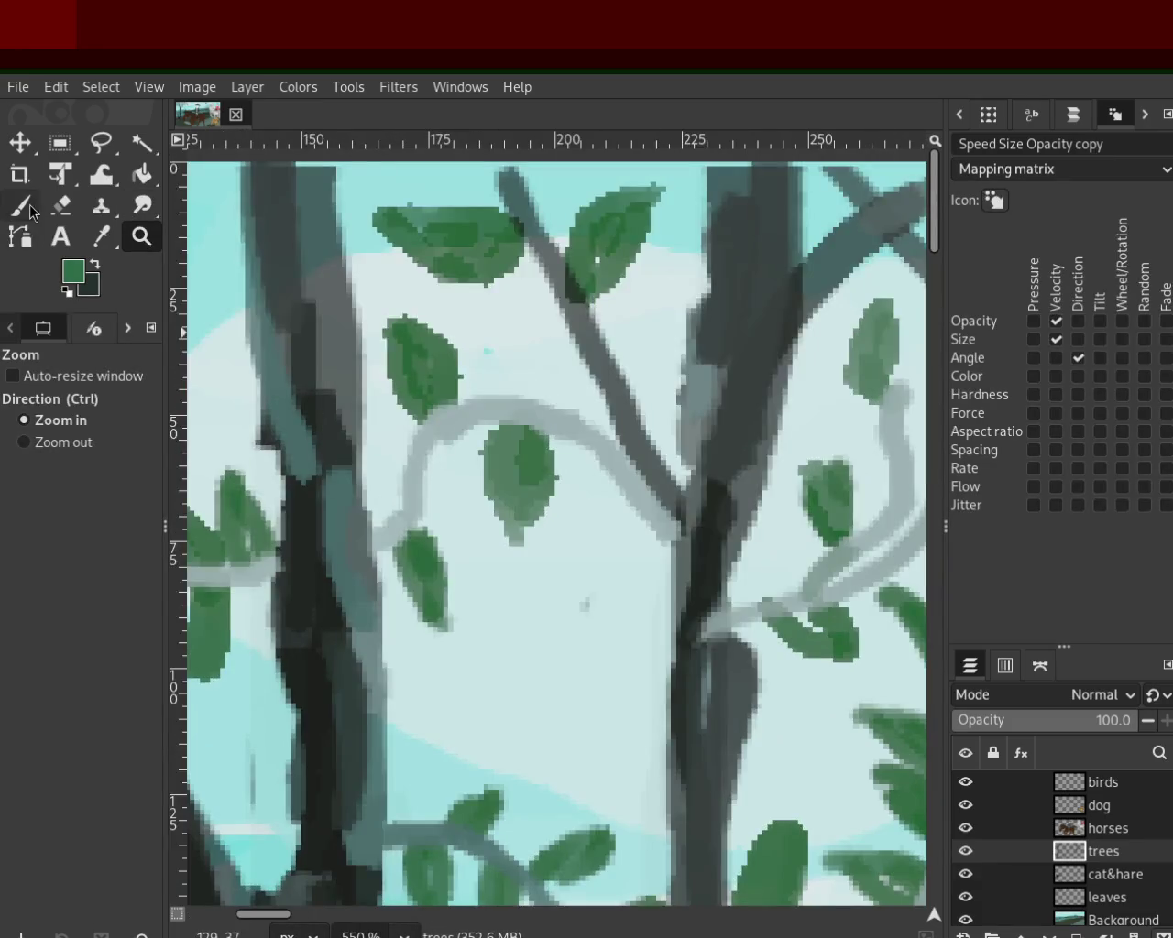
# Step: Paint leaves above the pale branch, on the right branch and below its left end, redoing bad strokes
pyautogui.press('p')
pyautogui.moveTo(523, 394); pyautogui.dragTo(511, 293)
pyautogui.hotkey('ctrl', 'z')
pyautogui.hotkey('ctrl', 'z')
pyautogui.hotkey('ctrl', 'z')
pyautogui.hotkey('ctrl', 'z')
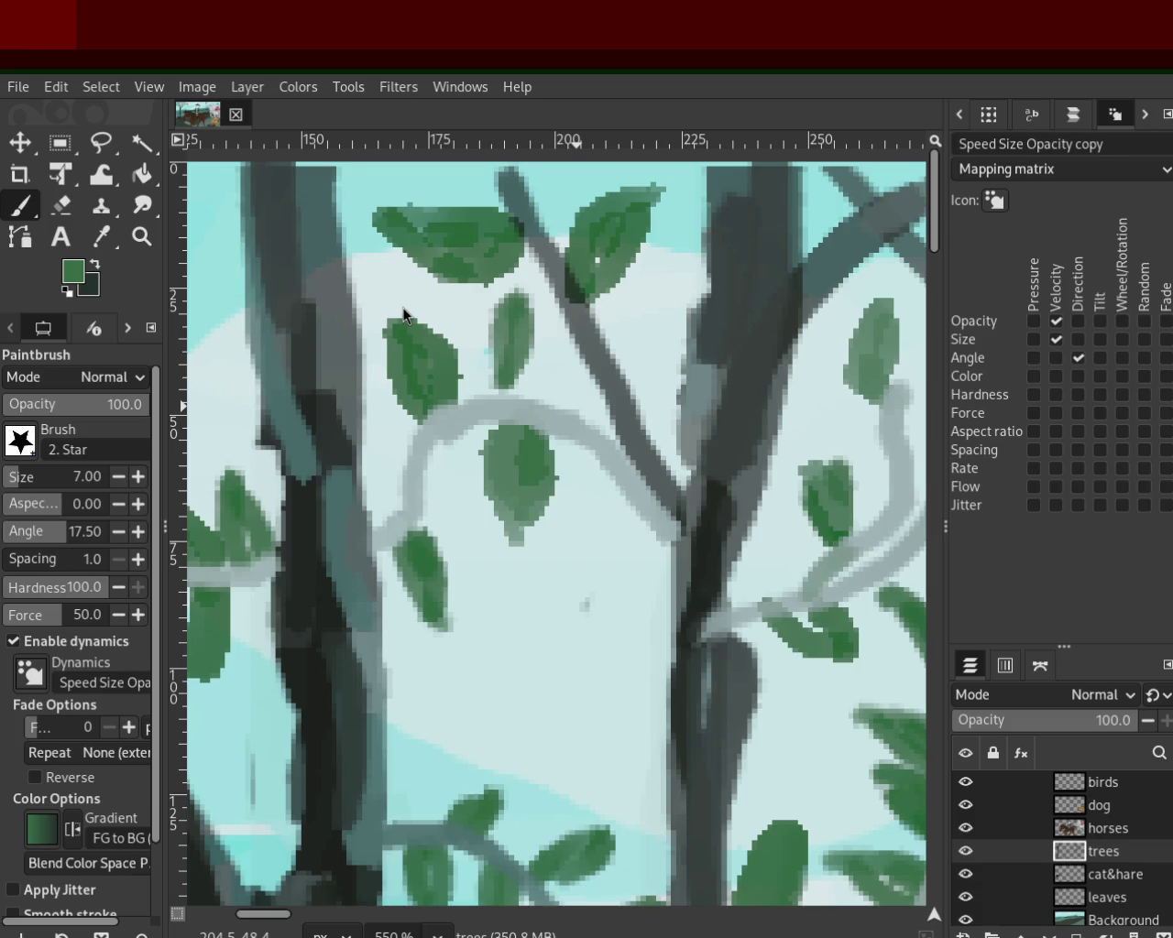
pyautogui.hotkey('ctrl', 'z')
pyautogui.moveTo(517, 389)
pyautogui.mouseDown()
pyautogui.moveTo(513, 303)
pyautogui.moveTo(518, 401)
pyautogui.mouseUp()
pyautogui.hotkey('ctrl', 'z')
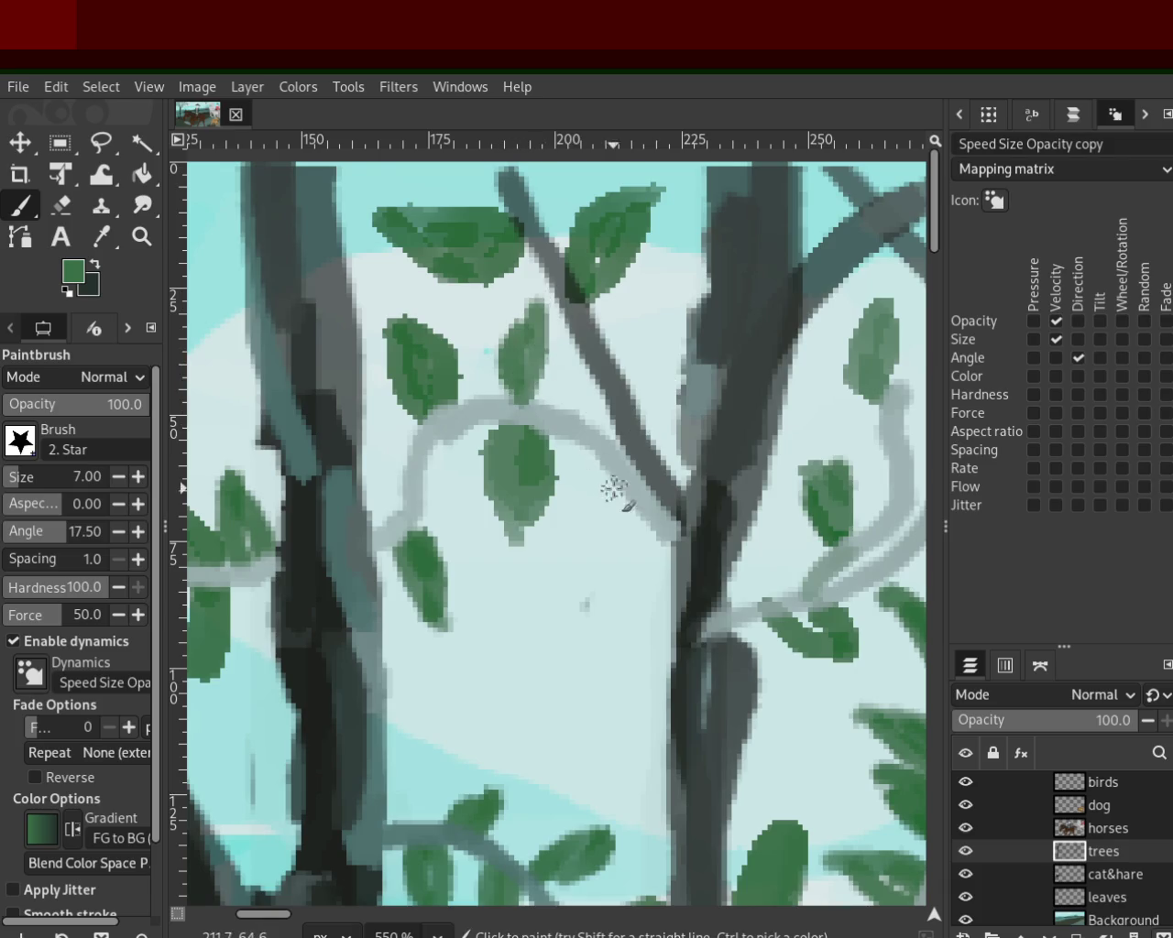
pyautogui.moveTo(628, 485); pyautogui.dragTo(612, 566)
pyautogui.hotkey('ctrl', 'z')
pyautogui.moveTo(647, 490); pyautogui.dragTo(612, 573)
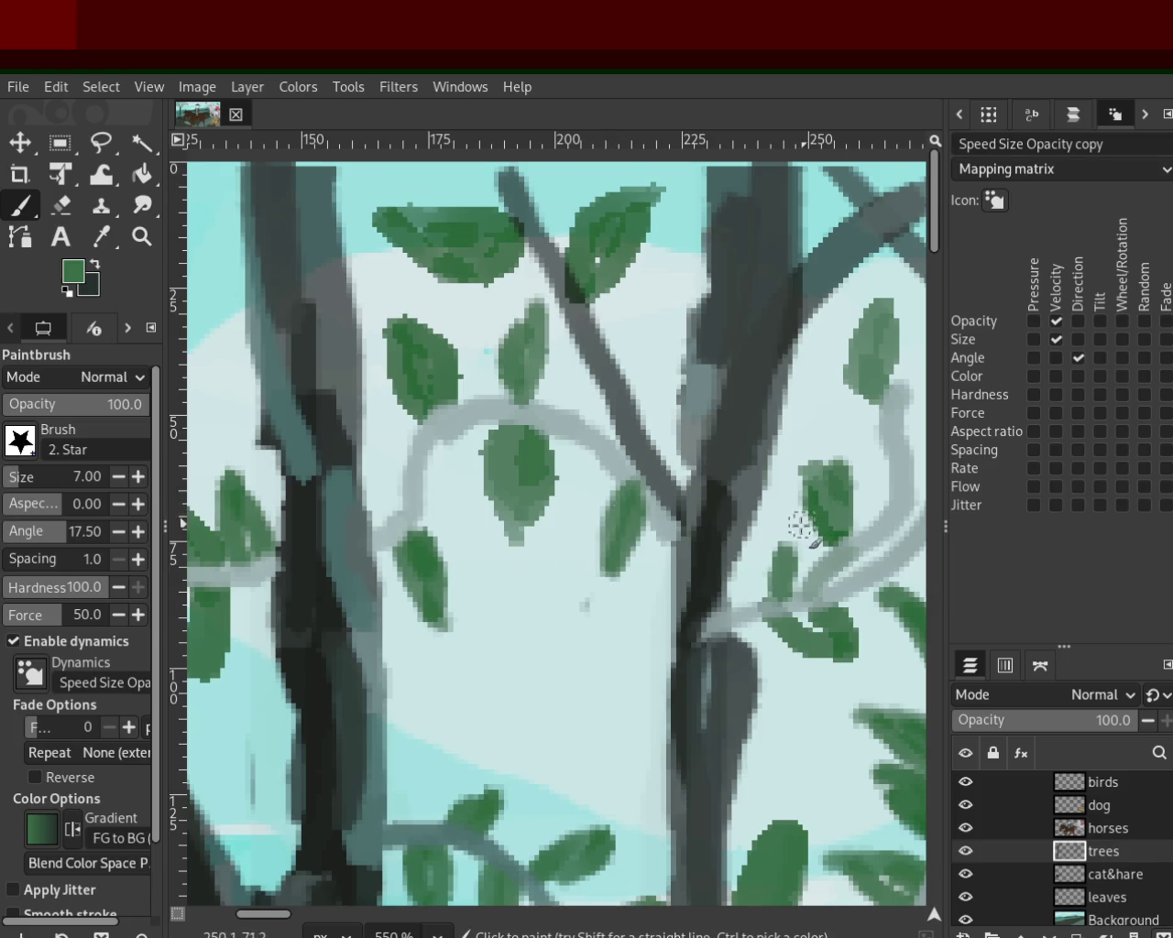
pyautogui.moveTo(411, 454); pyautogui.dragTo(472, 548)
pyautogui.hotkey('ctrl', 'z')
pyautogui.moveTo(414, 455)
pyautogui.mouseDown()
pyautogui.moveTo(472, 539)
pyautogui.moveTo(484, 523)
pyautogui.mouseUp()
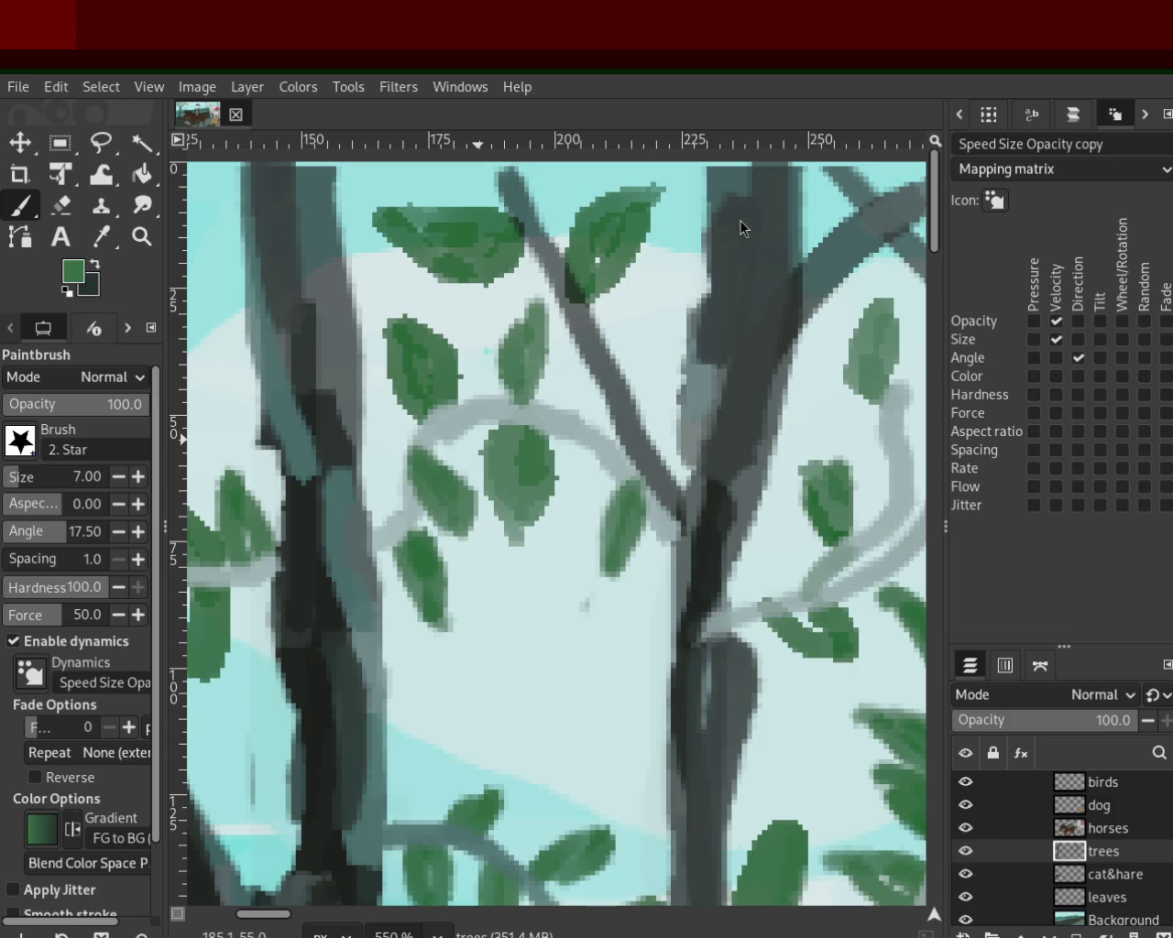
# Step: Zoom in on the right branch and add leaves along and below it, redoing one over the branch
pyautogui.press('z')
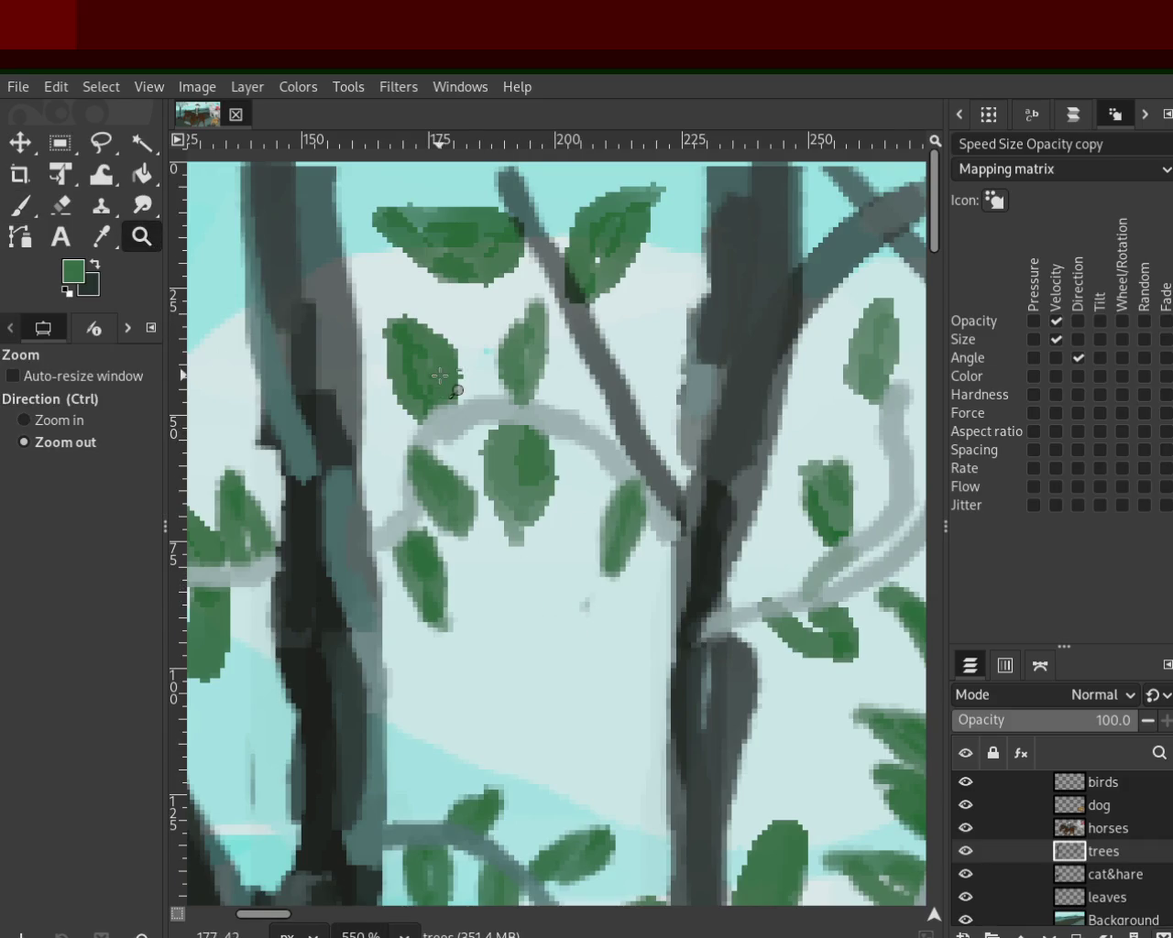
pyautogui.keyDown('ctrl'); pyautogui.click(440, 375); pyautogui.keyUp('ctrl')
pyautogui.keyDown('ctrl'); pyautogui.click(430, 431); pyautogui.keyUp('ctrl')
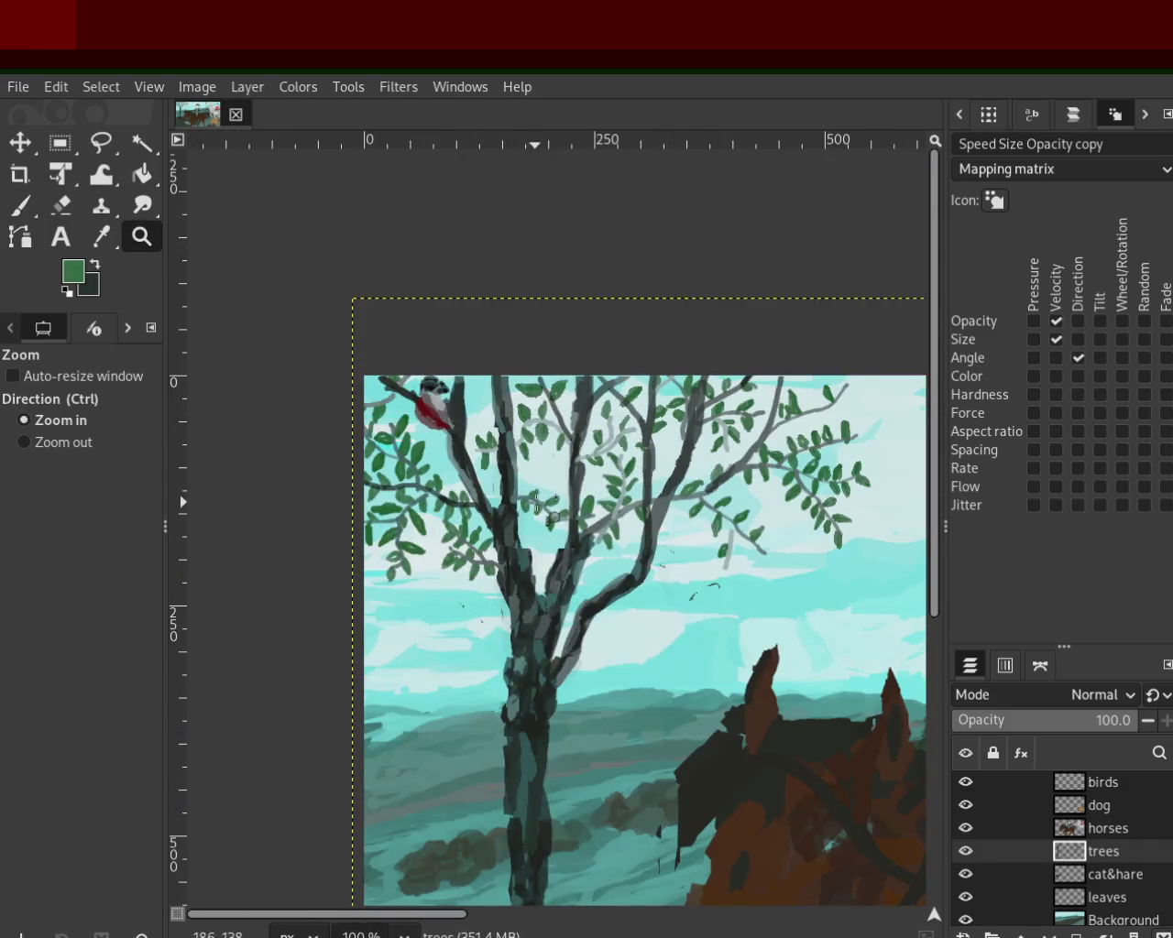
pyautogui.click(550, 504)
pyautogui.keyDown('ctrl'); pyautogui.click(640, 513); pyautogui.keyUp('ctrl')
pyautogui.keyDown('ctrl'); pyautogui.click(815, 523); pyautogui.keyUp('ctrl')
pyautogui.click(830, 521)
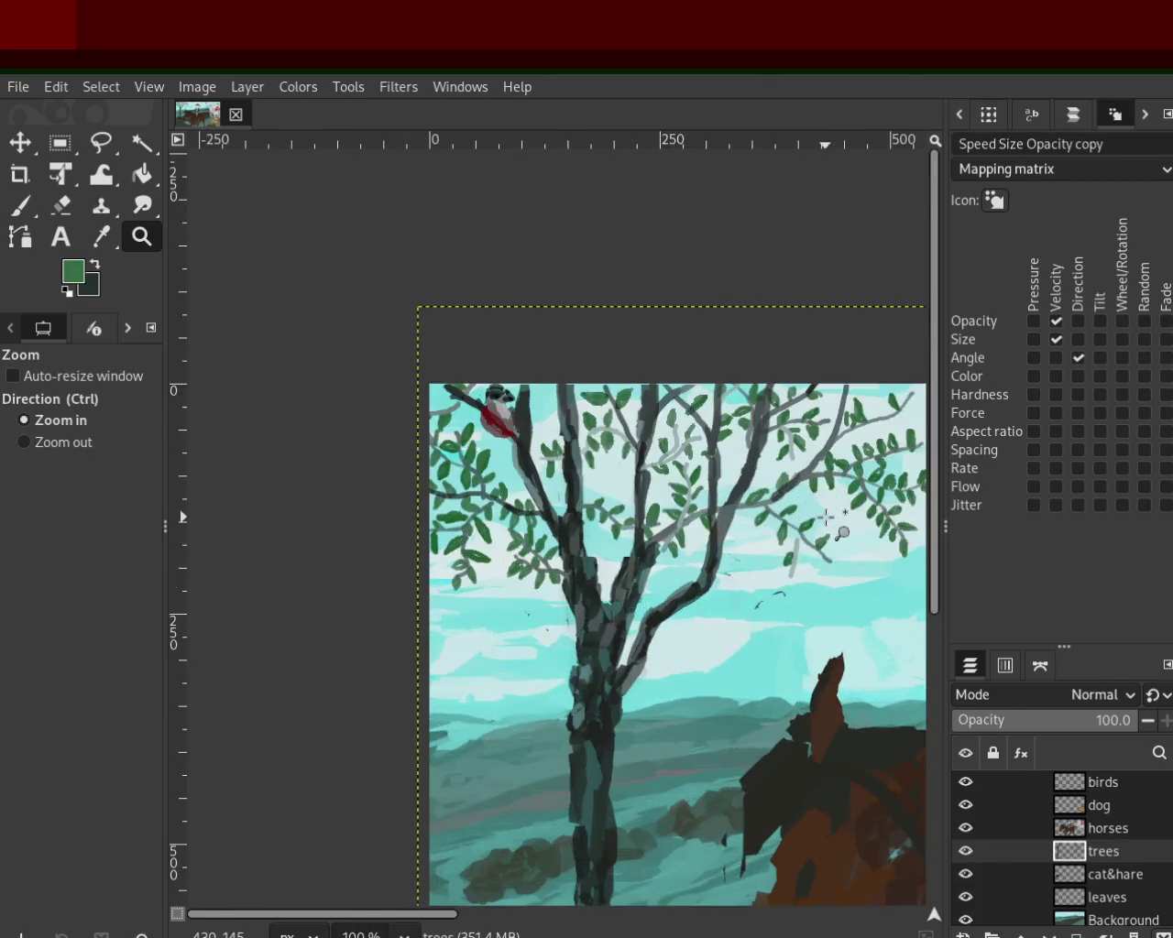
pyautogui.click(820, 520)
pyautogui.click(815, 520)
pyautogui.click(806, 522)
pyautogui.click(802, 519)
pyautogui.click(804, 516)
pyautogui.click(804, 516)
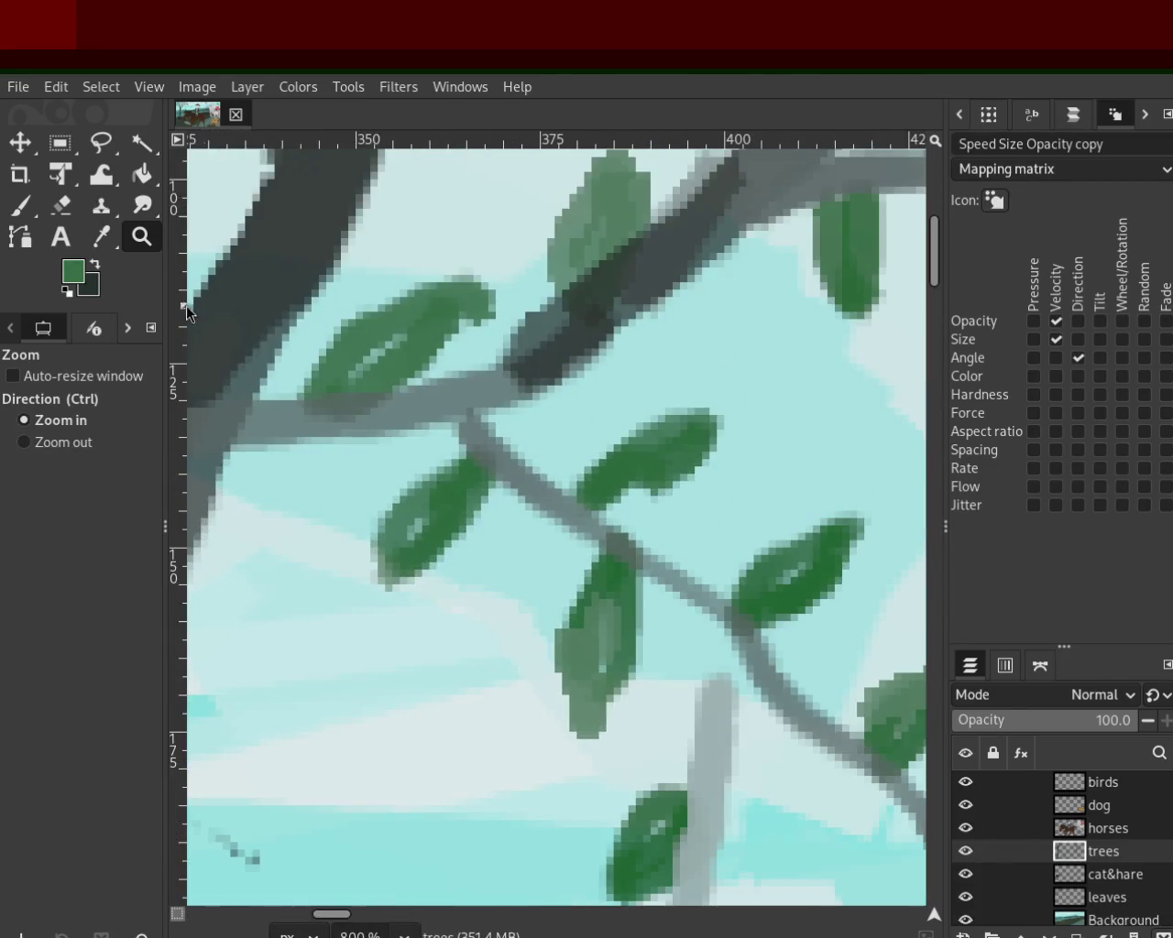
pyautogui.click(20, 205)
pyautogui.moveTo(678, 582)
pyautogui.mouseDown()
pyautogui.moveTo(750, 459)
pyautogui.moveTo(729, 577)
pyautogui.moveTo(746, 465)
pyautogui.moveTo(692, 584)
pyautogui.mouseUp()
pyautogui.moveTo(706, 655)
pyautogui.mouseDown()
pyautogui.moveTo(639, 760)
pyautogui.moveTo(618, 760)
pyautogui.moveTo(632, 774)
pyautogui.mouseUp()
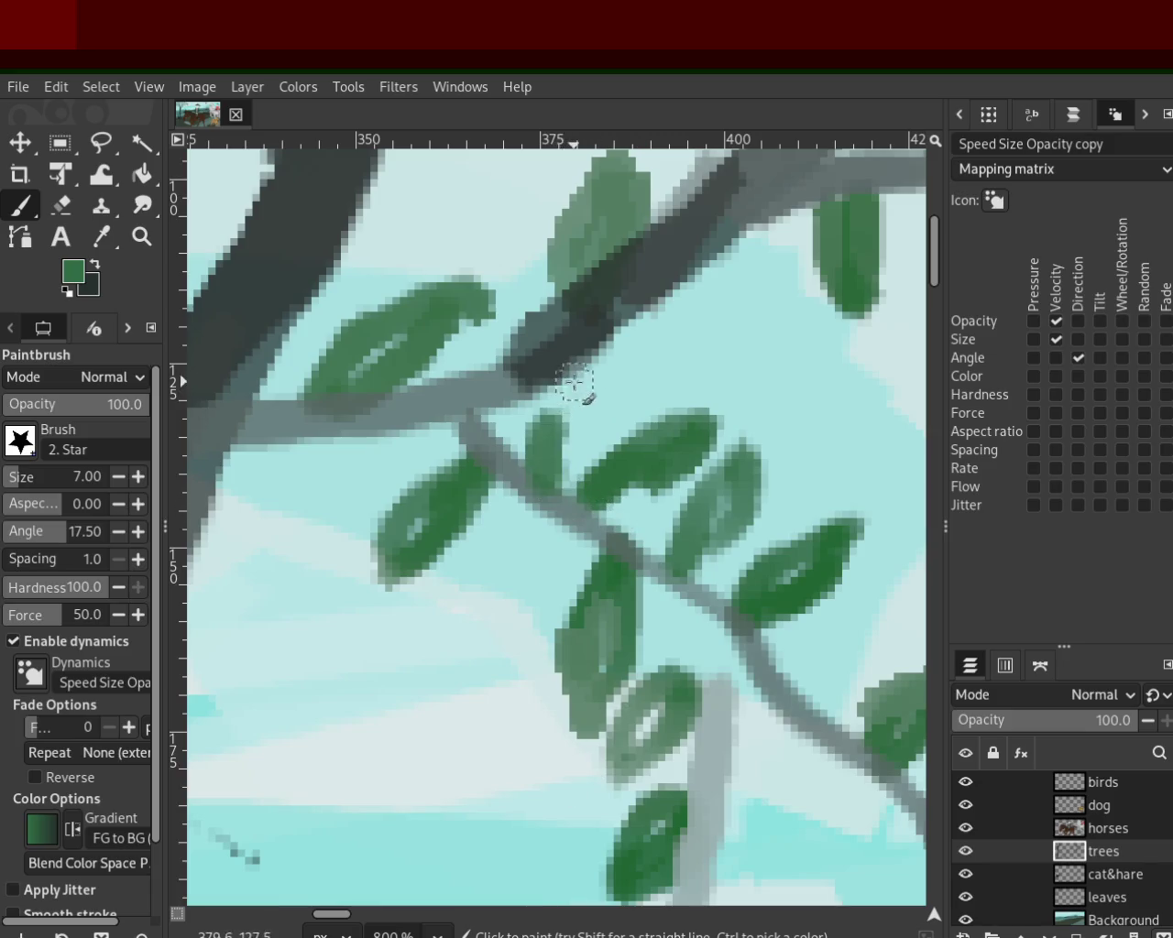
pyautogui.moveTo(558, 367); pyautogui.dragTo(542, 456)
pyautogui.hotkey('ctrl', 'z')
pyautogui.hotkey('ctrl', 'z')
pyautogui.moveTo(458, 623)
pyautogui.mouseDown()
pyautogui.moveTo(550, 495)
pyautogui.moveTo(436, 603)
pyautogui.mouseUp()
# Step: Zoom in on the upper branches and paint leaves along the pale branch, redoing curled strokes
pyautogui.press('z')
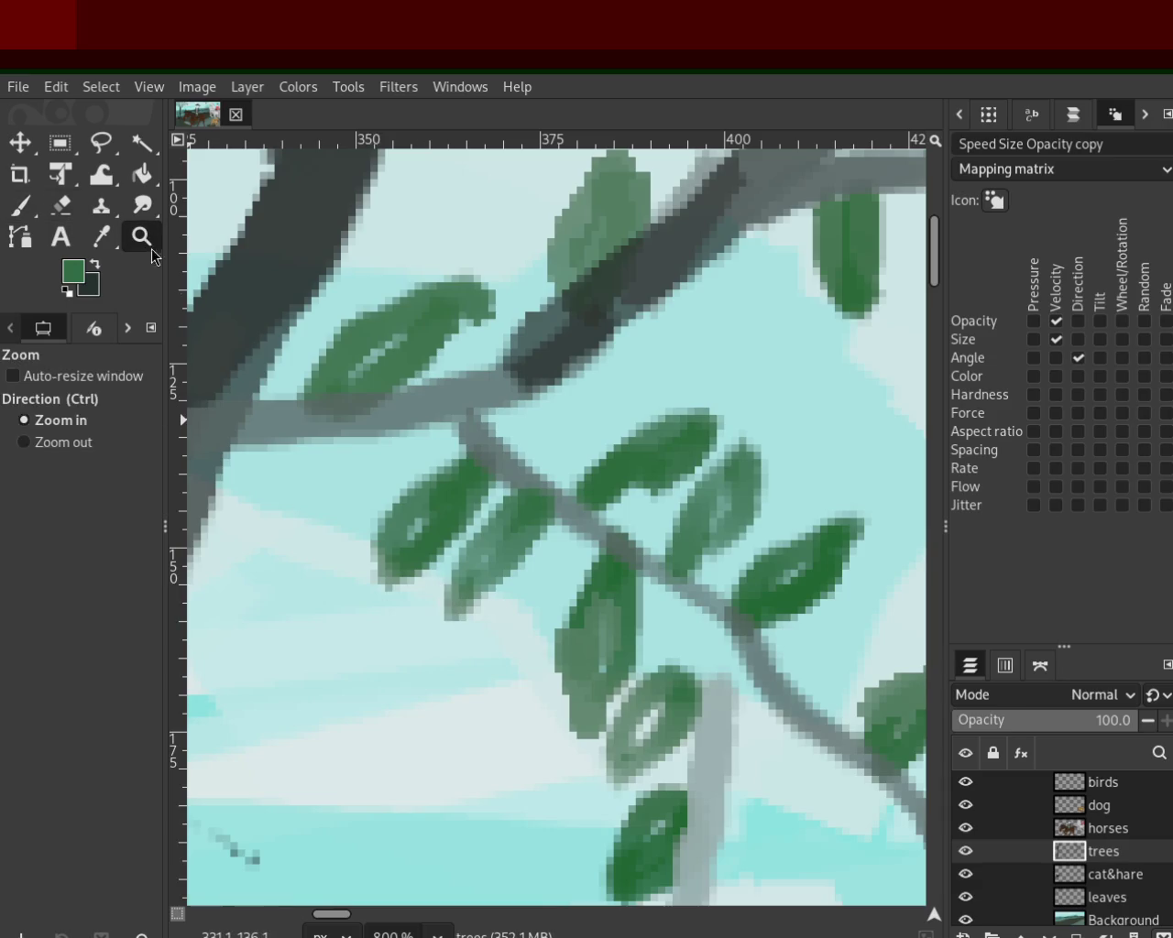
pyautogui.keyDown('ctrl'); pyautogui.click(404, 576); pyautogui.keyUp('ctrl')
pyautogui.keyDown('ctrl'); pyautogui.click(403, 576); pyautogui.keyUp('ctrl')
pyautogui.keyDown('ctrl'); pyautogui.click(403, 575); pyautogui.keyUp('ctrl')
pyautogui.keyDown('ctrl'); pyautogui.click(513, 376); pyautogui.keyUp('ctrl')
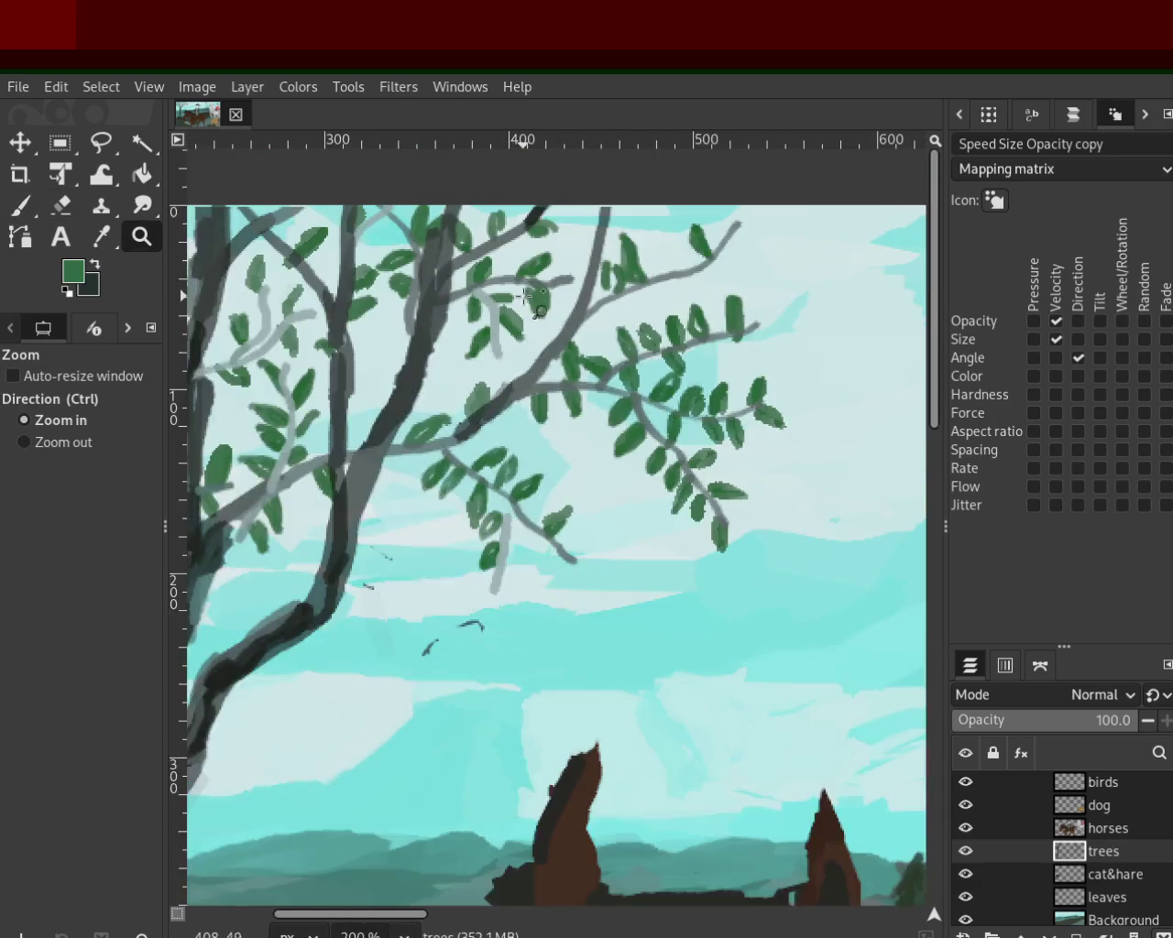
pyautogui.click(527, 375)
pyautogui.click(527, 376)
pyautogui.click(527, 376)
pyautogui.click(20, 216)
pyautogui.moveTo(439, 440)
pyautogui.mouseDown()
pyautogui.moveTo(450, 479)
pyautogui.moveTo(376, 539)
pyautogui.mouseUp()
pyautogui.hotkey('ctrl', 'z')
pyautogui.moveTo(451, 440); pyautogui.dragTo(421, 522)
pyautogui.moveTo(457, 370); pyautogui.dragTo(500, 458)
pyautogui.hotkey('ctrl', 'z')
pyautogui.moveTo(465, 397); pyautogui.dragTo(505, 468)
pyautogui.hotkey('ctrl', 'z')
# Step: Repaint a leaf on the upper branch and add leaves on the upper-right branch
pyautogui.moveTo(426, 321); pyautogui.dragTo(442, 383)
pyautogui.hotkey('ctrl', 'z')
pyautogui.moveTo(449, 245); pyautogui.dragTo(505, 179)
pyautogui.hotkey('ctrl', 'z')
pyautogui.moveTo(614, 240); pyautogui.dragTo(681, 210)
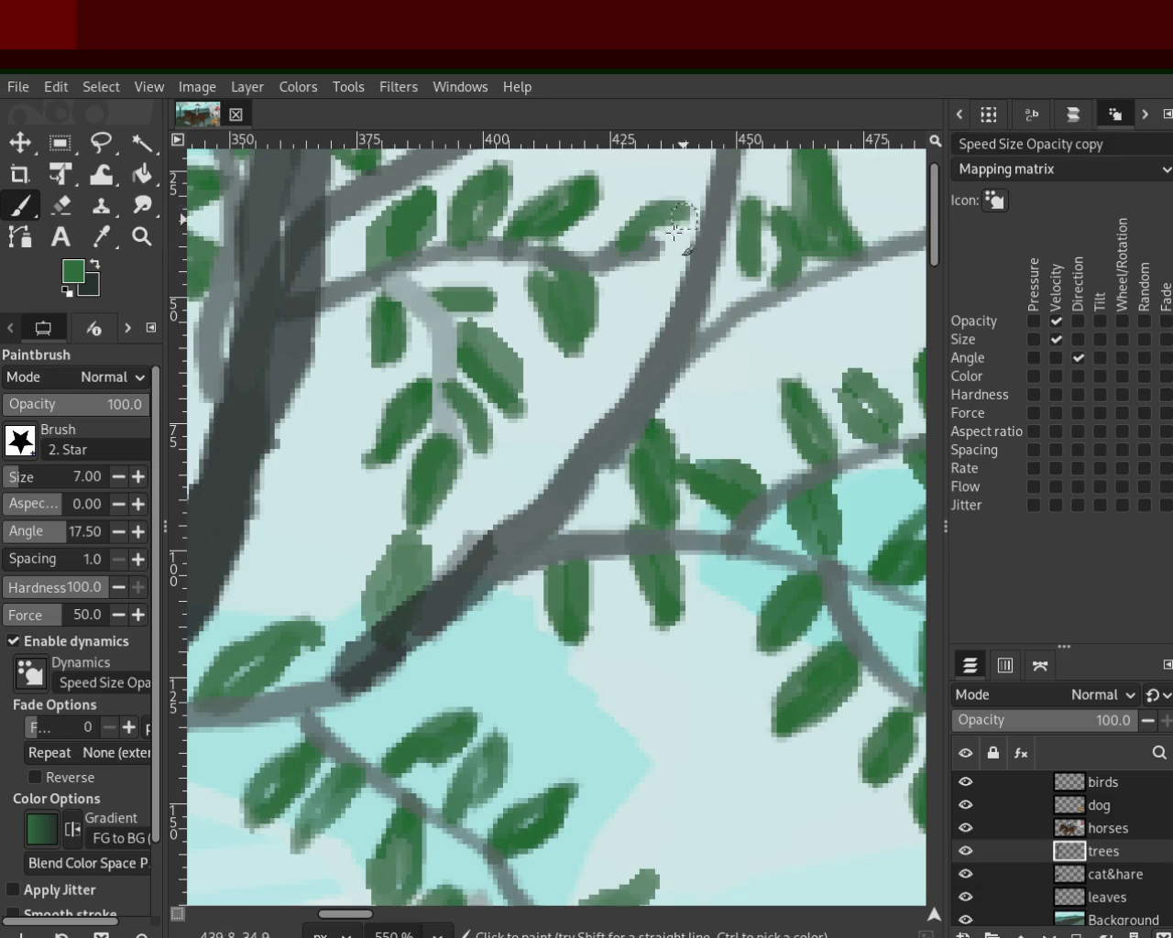
pyautogui.moveTo(610, 307)
pyautogui.mouseDown()
pyautogui.moveTo(639, 271)
pyautogui.moveTo(626, 328)
pyautogui.mouseUp()
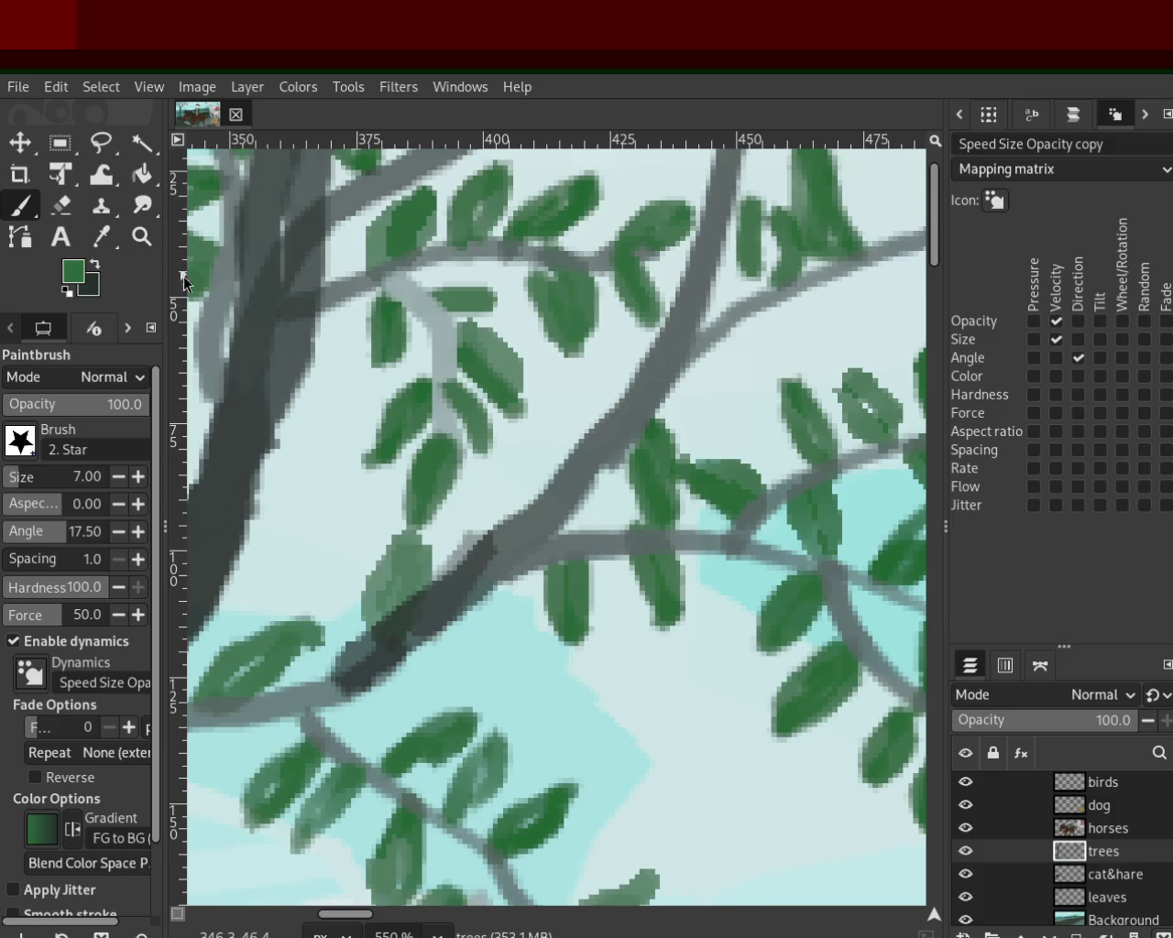
pyautogui.click(142, 237)
# Step: Paint an upright leaf above the branch after undoing two hooked attempts
pyautogui.scroll(-5, 600, 520)
pyautogui.scroll(2, 694, 406)
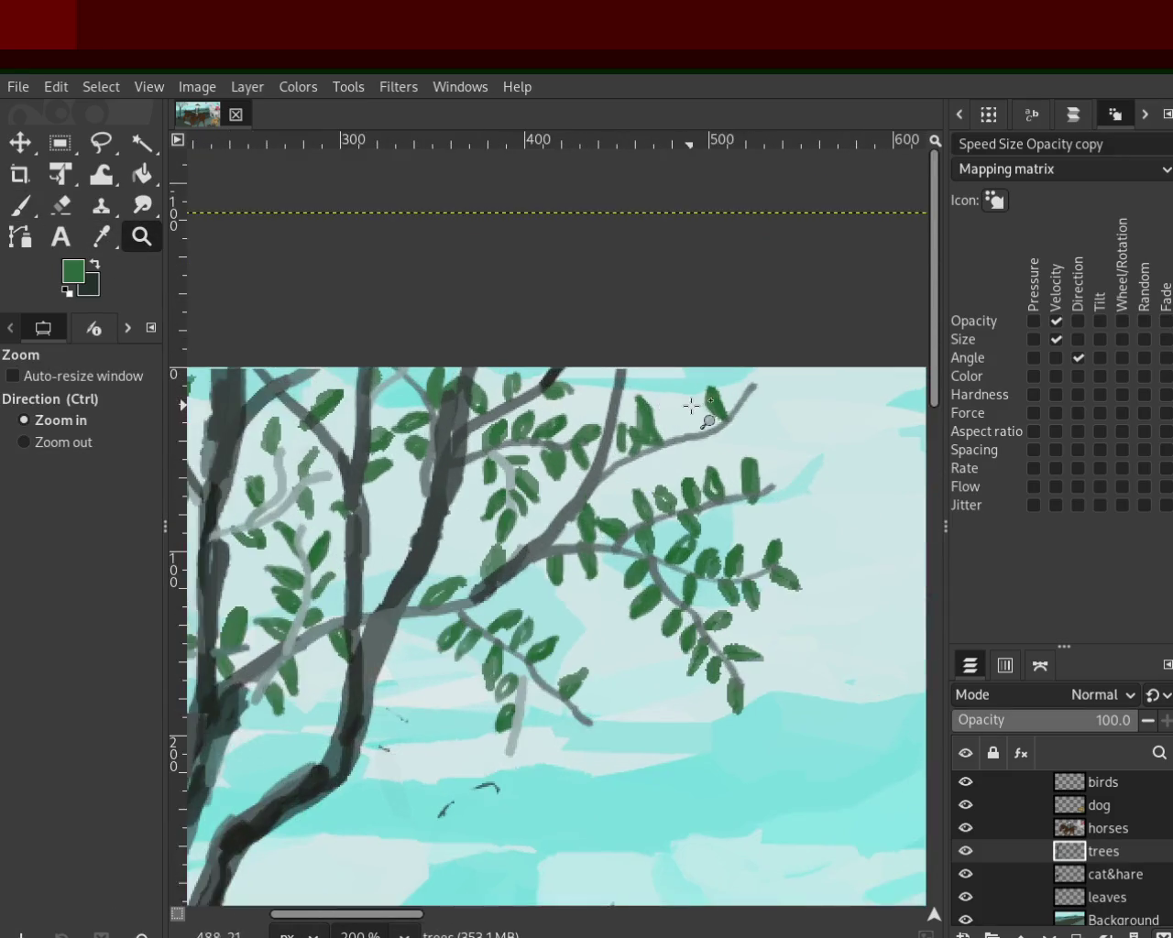
pyautogui.scroll(2, 702, 411)
pyautogui.scroll(2, 702, 411)
pyautogui.click(21, 205)
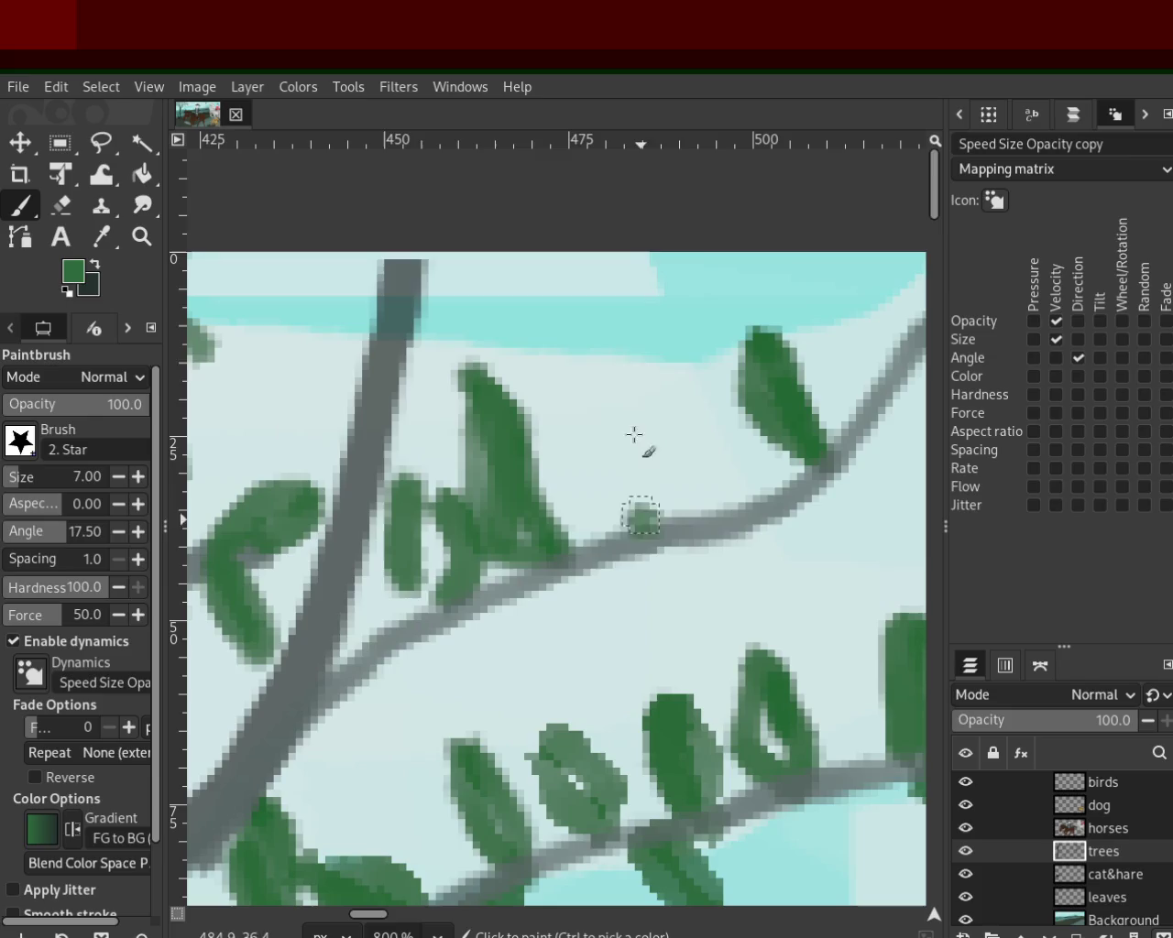
pyautogui.moveTo(641, 527); pyautogui.dragTo(678, 359)
pyautogui.hotkey('ctrl', 'z')
pyautogui.moveTo(641, 523); pyautogui.dragTo(675, 341)
pyautogui.hotkey('ctrl', 'z')
pyautogui.moveTo(654, 498)
pyautogui.mouseDown()
pyautogui.moveTo(669, 366)
pyautogui.moveTo(642, 509)
pyautogui.mouseUp()
# Step: Add several leaves hanging below the branch, undoing the last stroke
pyautogui.moveTo(721, 563)
pyautogui.mouseDown()
pyautogui.moveTo(759, 622)
pyautogui.moveTo(793, 637)
pyautogui.mouseUp()
pyautogui.moveTo(555, 673)
pyautogui.mouseDown()
pyautogui.moveTo(613, 564)
pyautogui.moveTo(596, 701)
pyautogui.mouseUp()
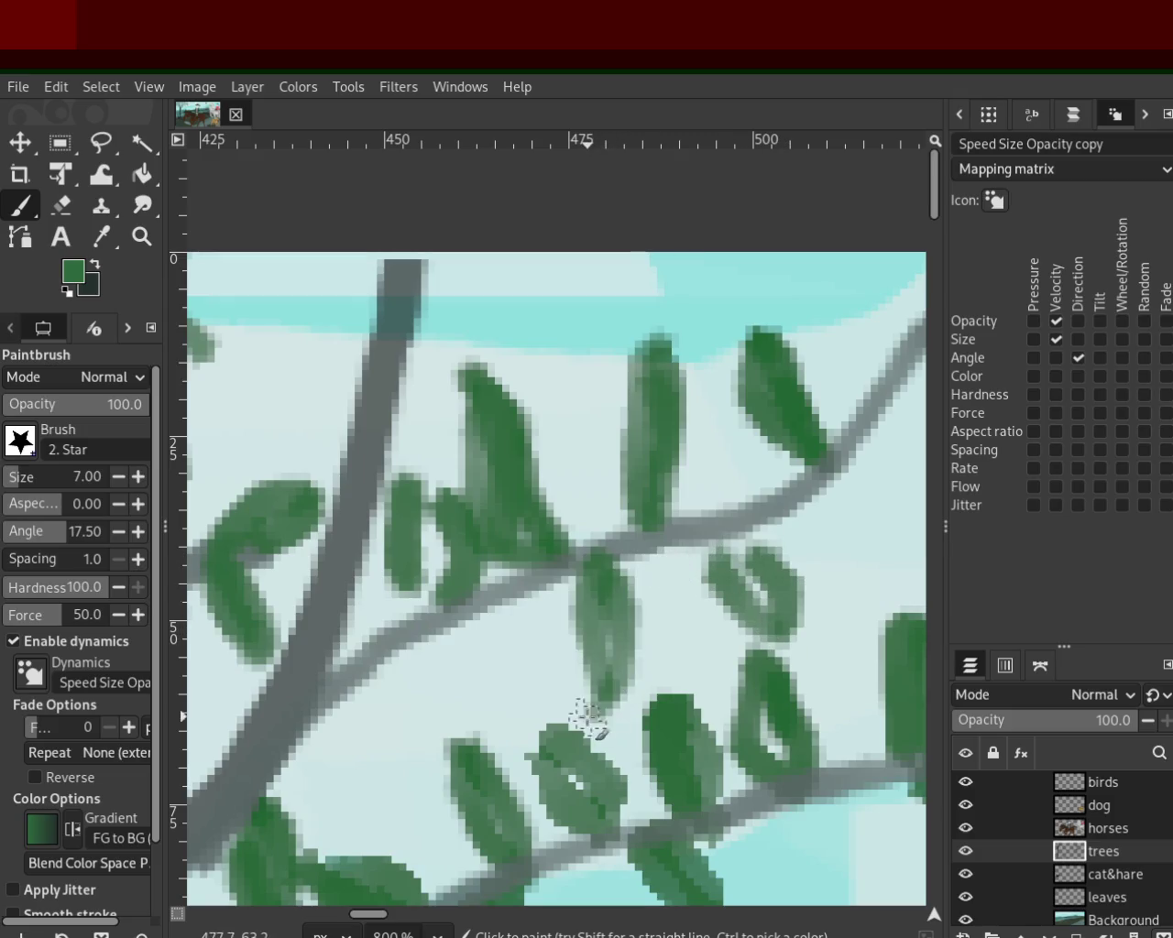
pyautogui.moveTo(458, 636)
pyautogui.mouseDown()
pyautogui.moveTo(472, 649)
pyautogui.moveTo(449, 724)
pyautogui.mouseUp()
pyautogui.moveTo(367, 678); pyautogui.dragTo(348, 783)
pyautogui.hotkey('ctrl', 'z')
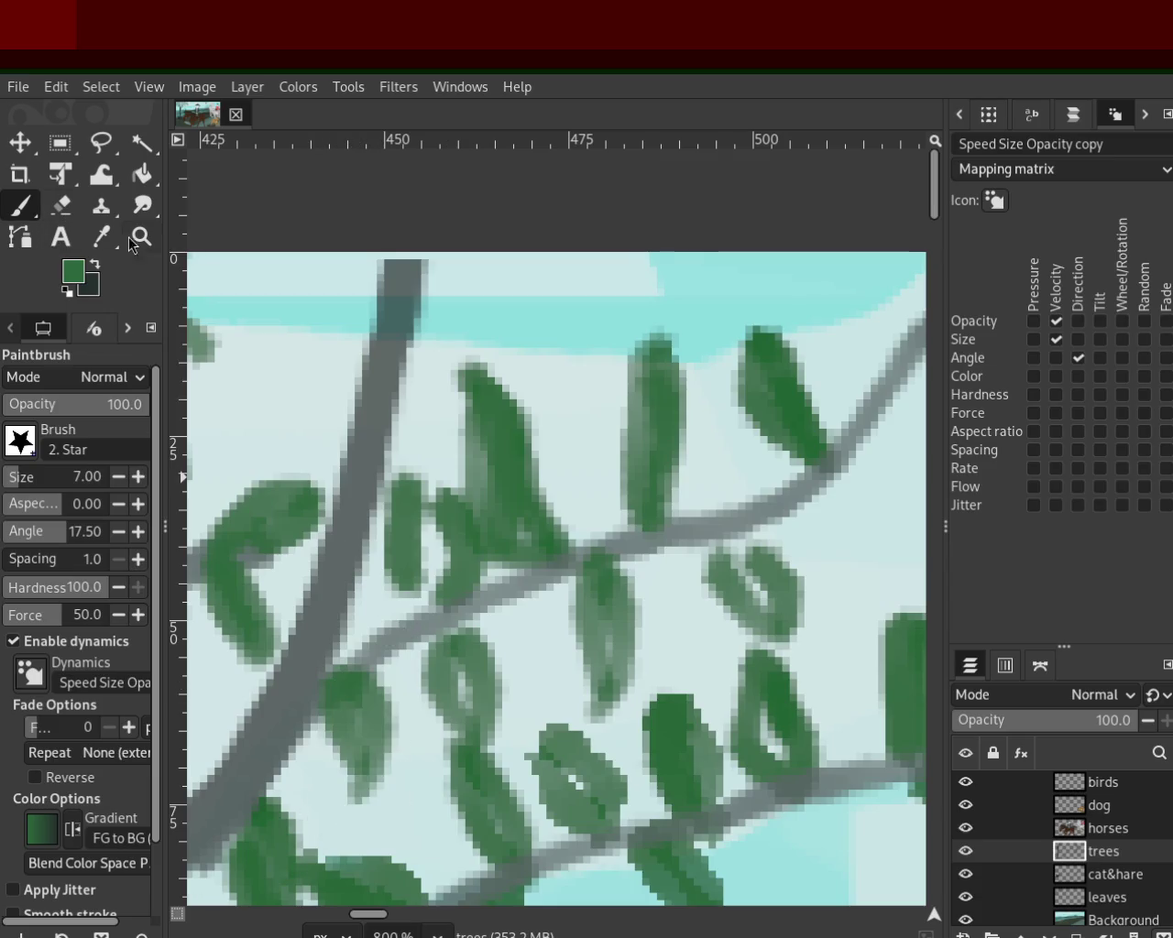
# Step: Zoom back in on the branch tips and fill the striped leaf solid green
pyautogui.click(141, 236)
pyautogui.keyDown('ctrl'); pyautogui.click(610, 623); pyautogui.keyUp('ctrl')
pyautogui.keyDown('ctrl'); pyautogui.click(666, 554); pyautogui.keyUp('ctrl')
pyautogui.click(666, 554)
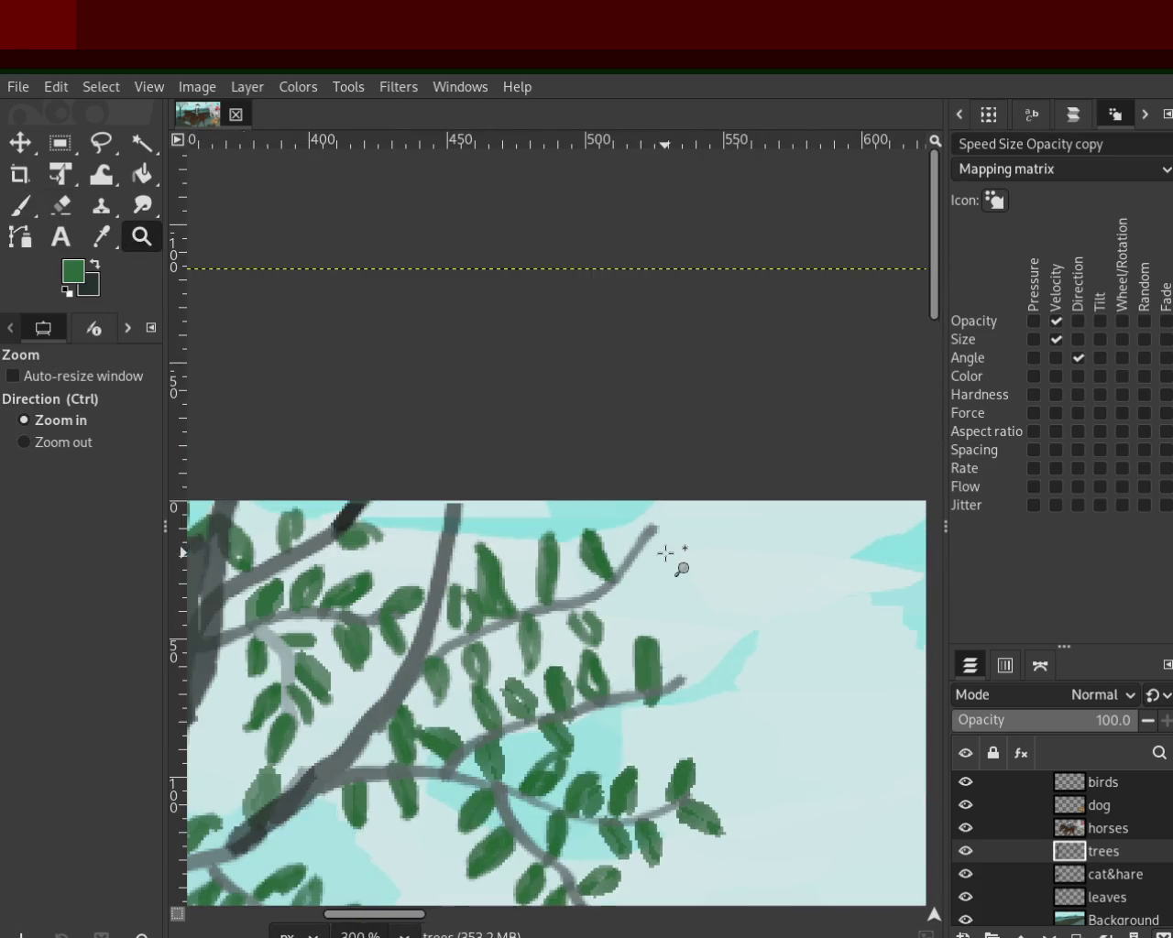
pyautogui.click(641, 600)
pyautogui.click(623, 628)
pyautogui.click(510, 623)
pyautogui.press('p')
pyautogui.moveTo(572, 527); pyautogui.dragTo(558, 602)
# Step: Add leaves around the right branch tip and extend a thin branch out to the image edge
pyautogui.moveTo(678, 440); pyautogui.dragTo(830, 377)
pyautogui.moveTo(669, 412); pyautogui.dragTo(815, 382)
pyautogui.moveTo(678, 550); pyautogui.dragTo(721, 263)
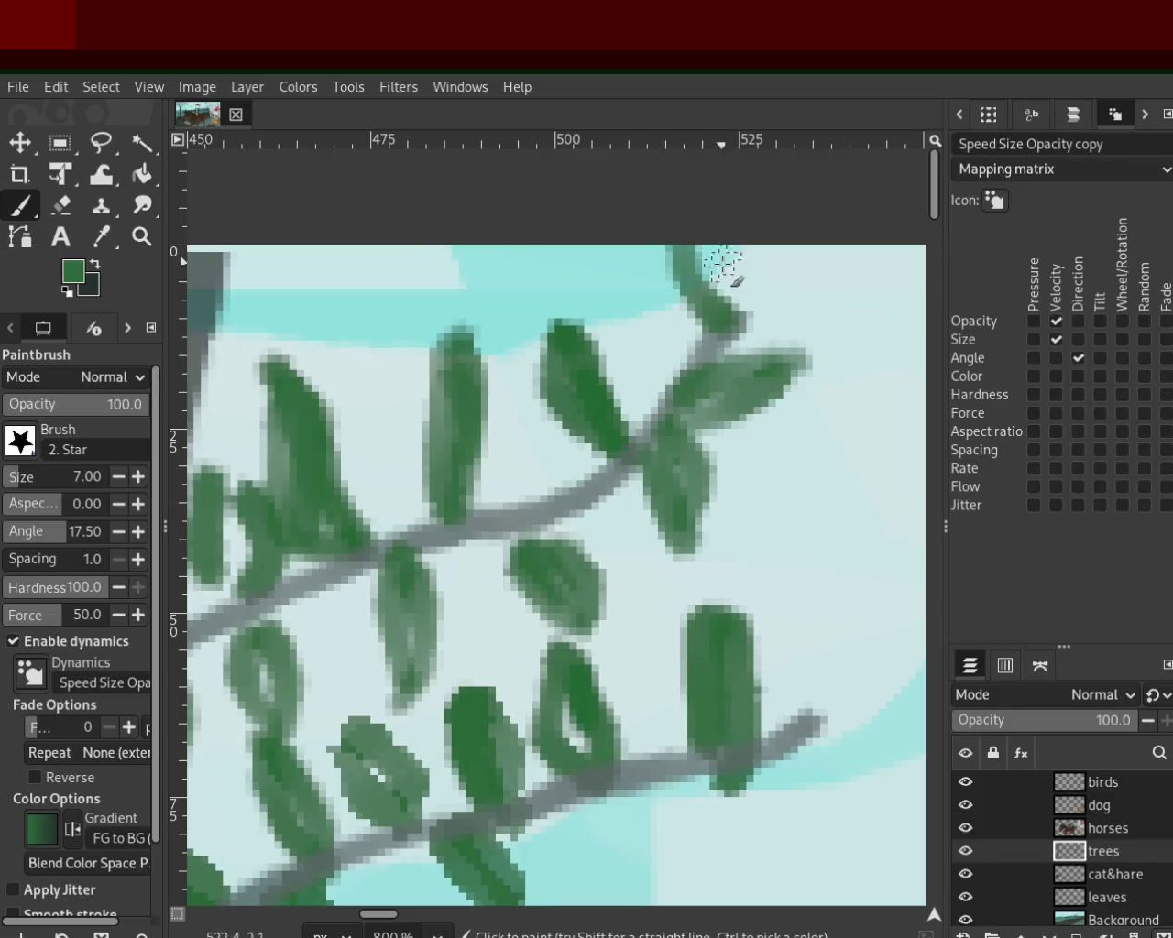
pyautogui.moveTo(741, 325); pyautogui.dragTo(643, 247)
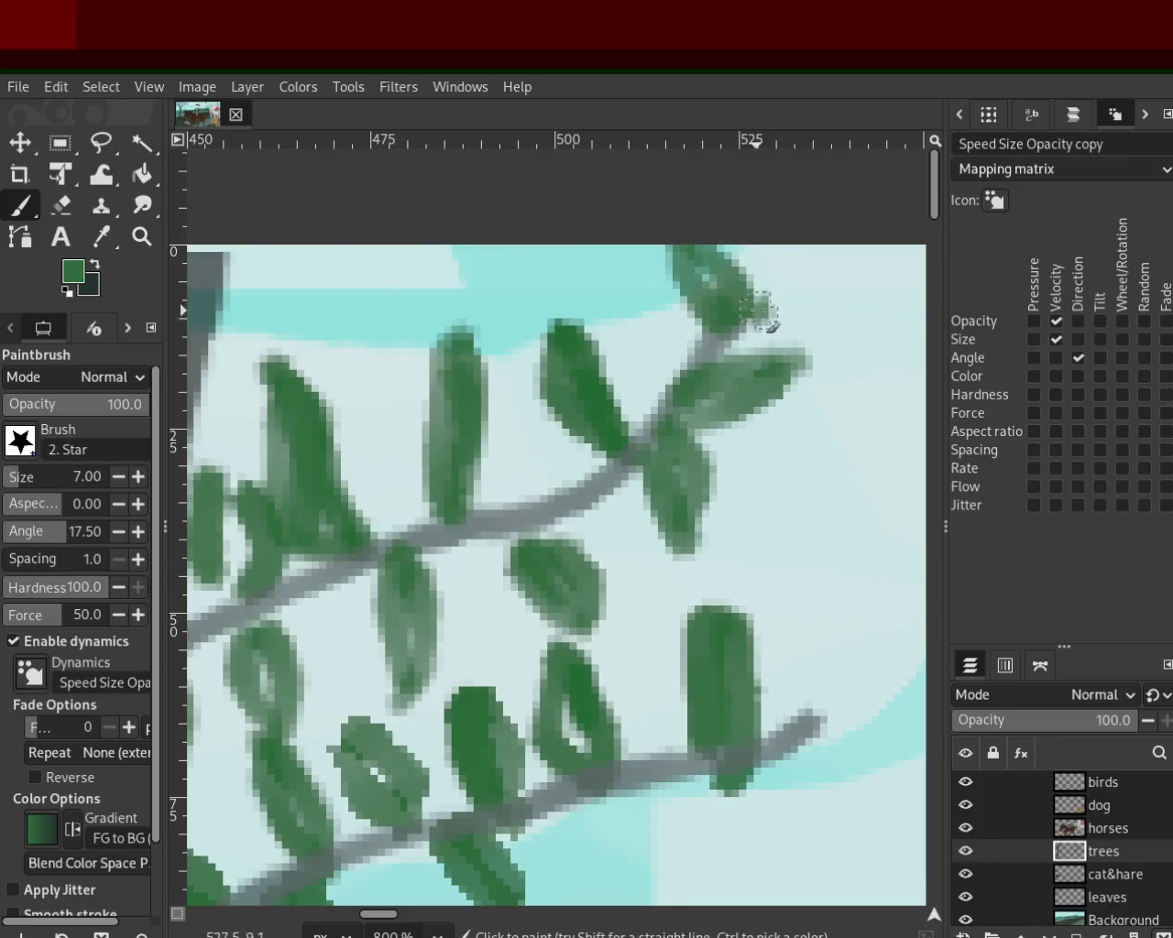
pyautogui.moveTo(759, 314); pyautogui.dragTo(923, 294)
pyautogui.moveTo(816, 314); pyautogui.dragTo(747, 344)
pyautogui.hotkey('ctrl', 'z')
pyautogui.moveTo(887, 321); pyautogui.dragTo(728, 341)
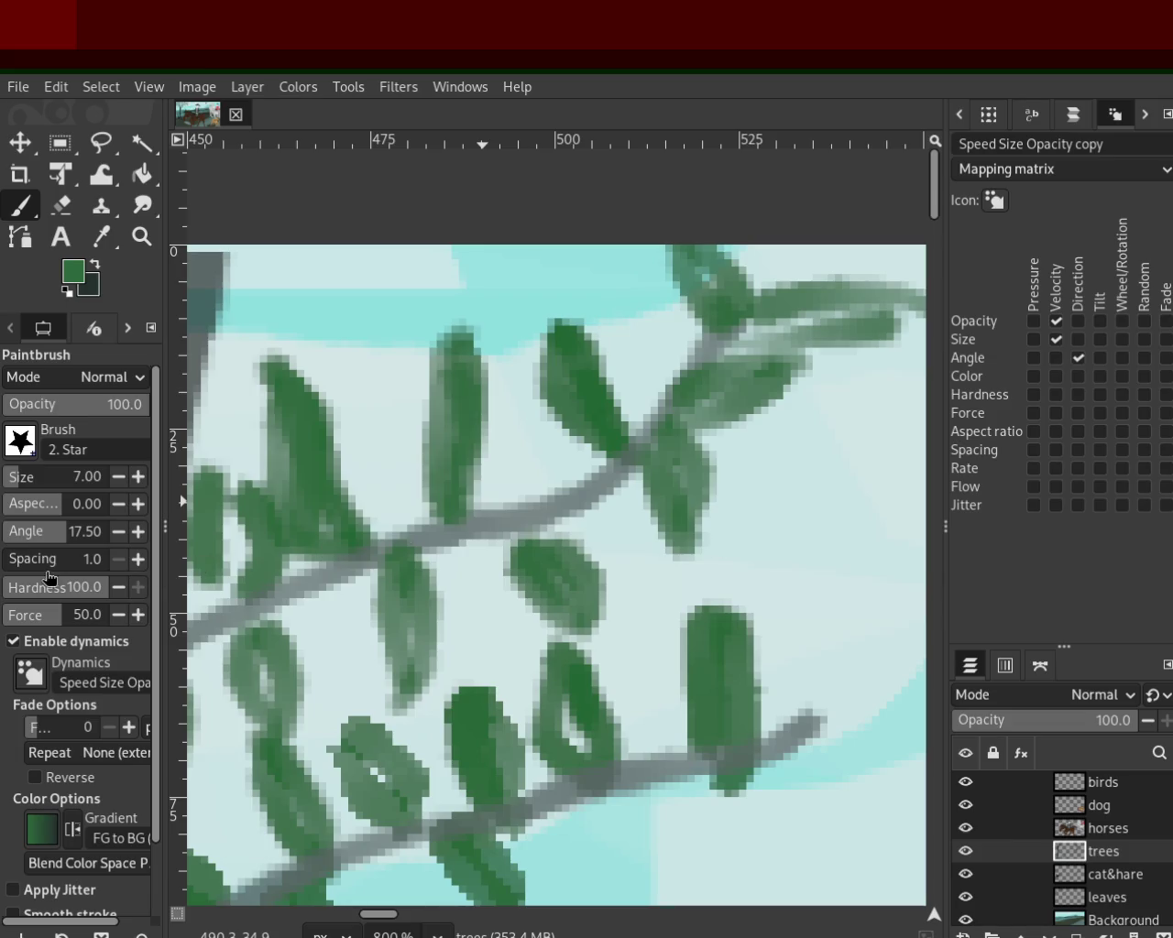
# Step: Zoom out to the full painting, then zoom in on the tree and bird and back out
pyautogui.click(142, 236)
pyautogui.click(713, 539)
pyautogui.click(719, 542)
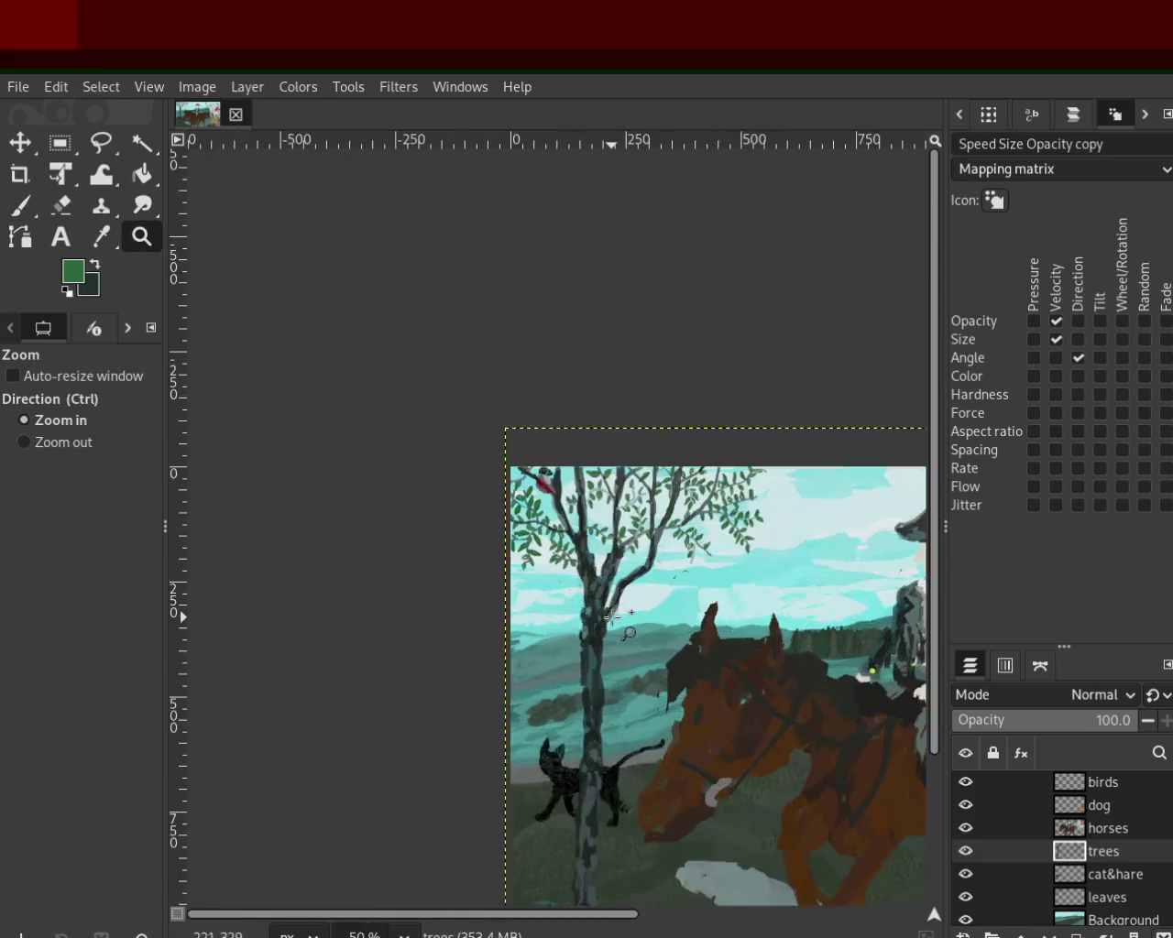
pyautogui.keyDown('ctrl'); pyautogui.click(628, 629); pyautogui.keyUp('ctrl')
pyautogui.keyDown('ctrl'); pyautogui.click(573, 380); pyautogui.keyUp('ctrl')
pyautogui.keyDown('ctrl'); pyautogui.click(567, 376); pyautogui.keyUp('ctrl')
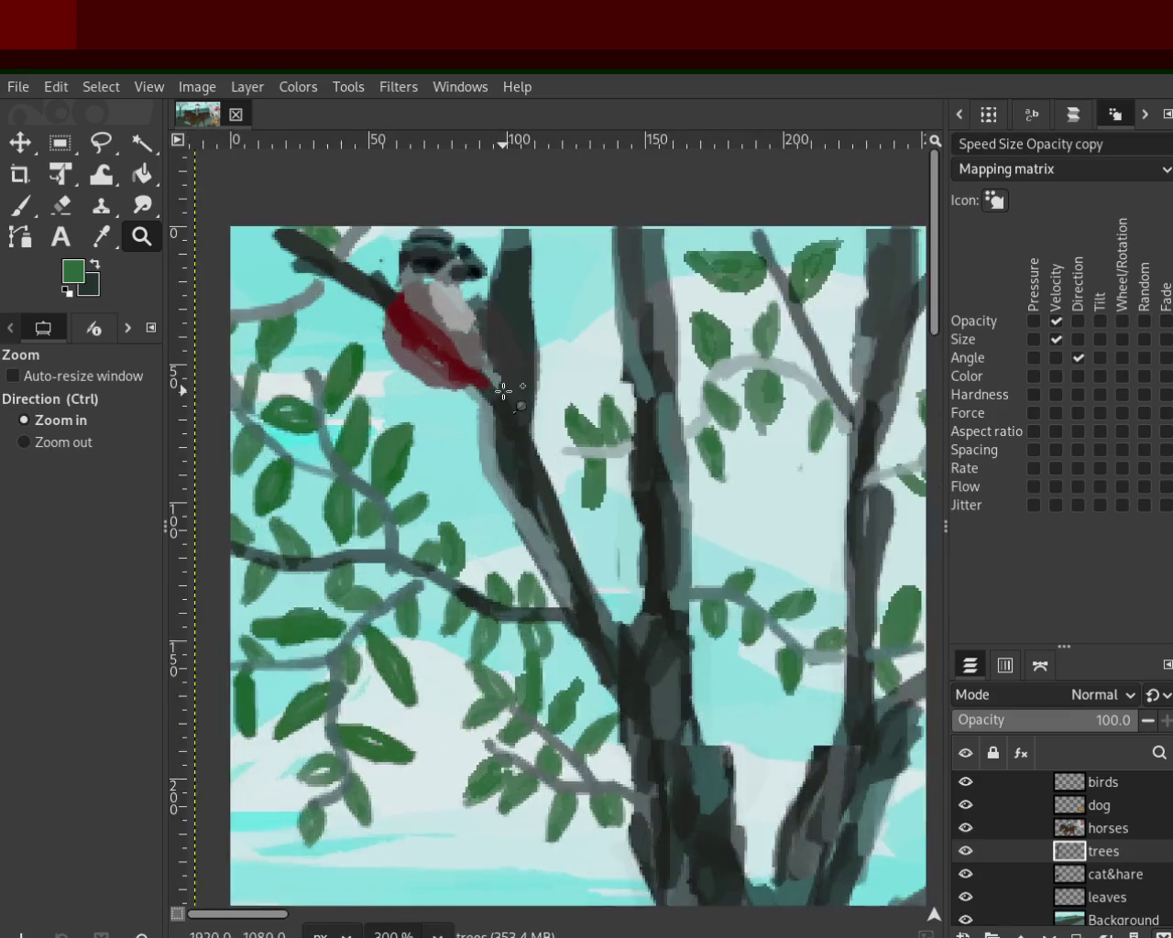
pyautogui.keyDown('ctrl'); pyautogui.click(505, 388); pyautogui.keyUp('ctrl')
pyautogui.click(493, 427)
pyautogui.click(497, 430)
pyautogui.keyDown('ctrl'); pyautogui.click(497, 430); pyautogui.keyUp('ctrl')
# Step: Zoom between the horse and rider and the tree, ending on the whole image
pyautogui.click(497, 430)
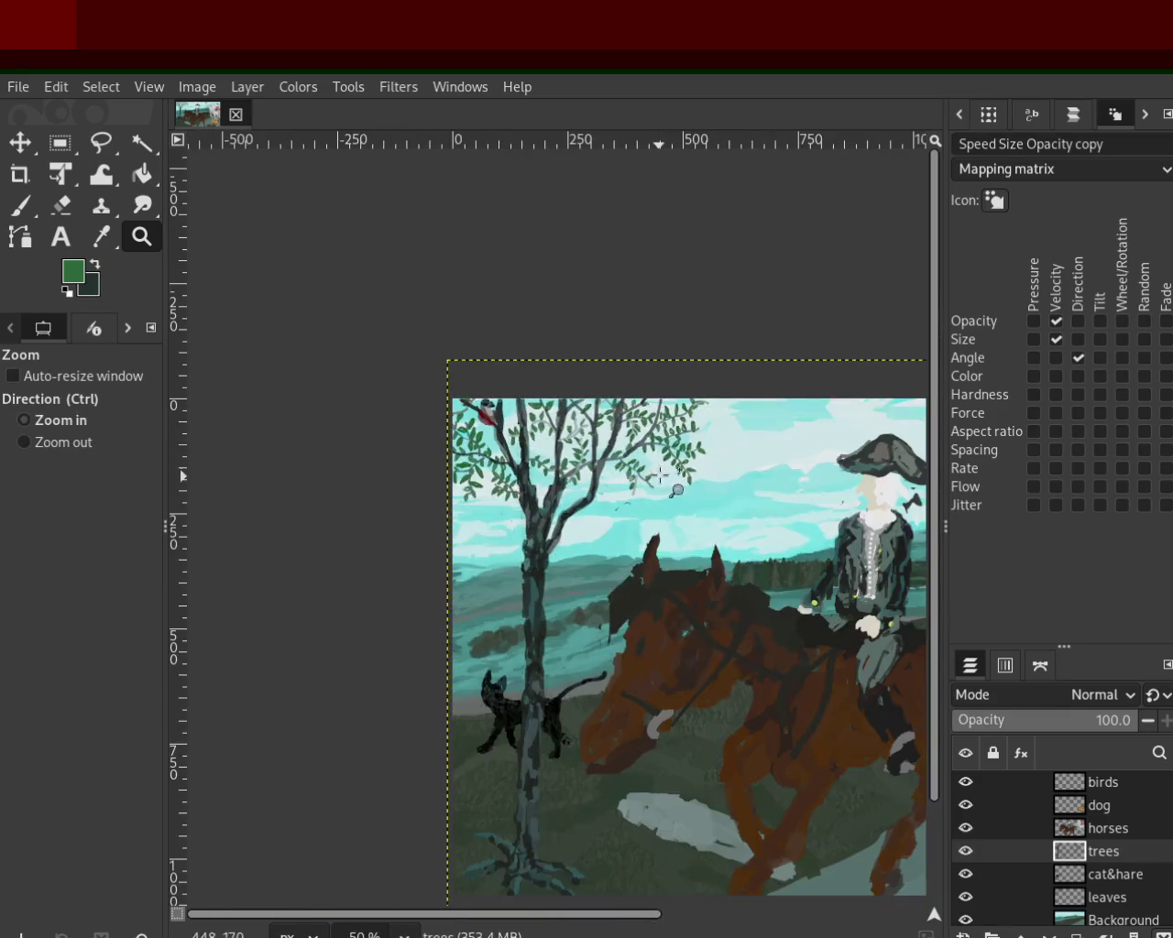
pyautogui.click(439, 413)
pyautogui.keyDown('ctrl'); pyautogui.click(440, 412); pyautogui.keyUp('ctrl')
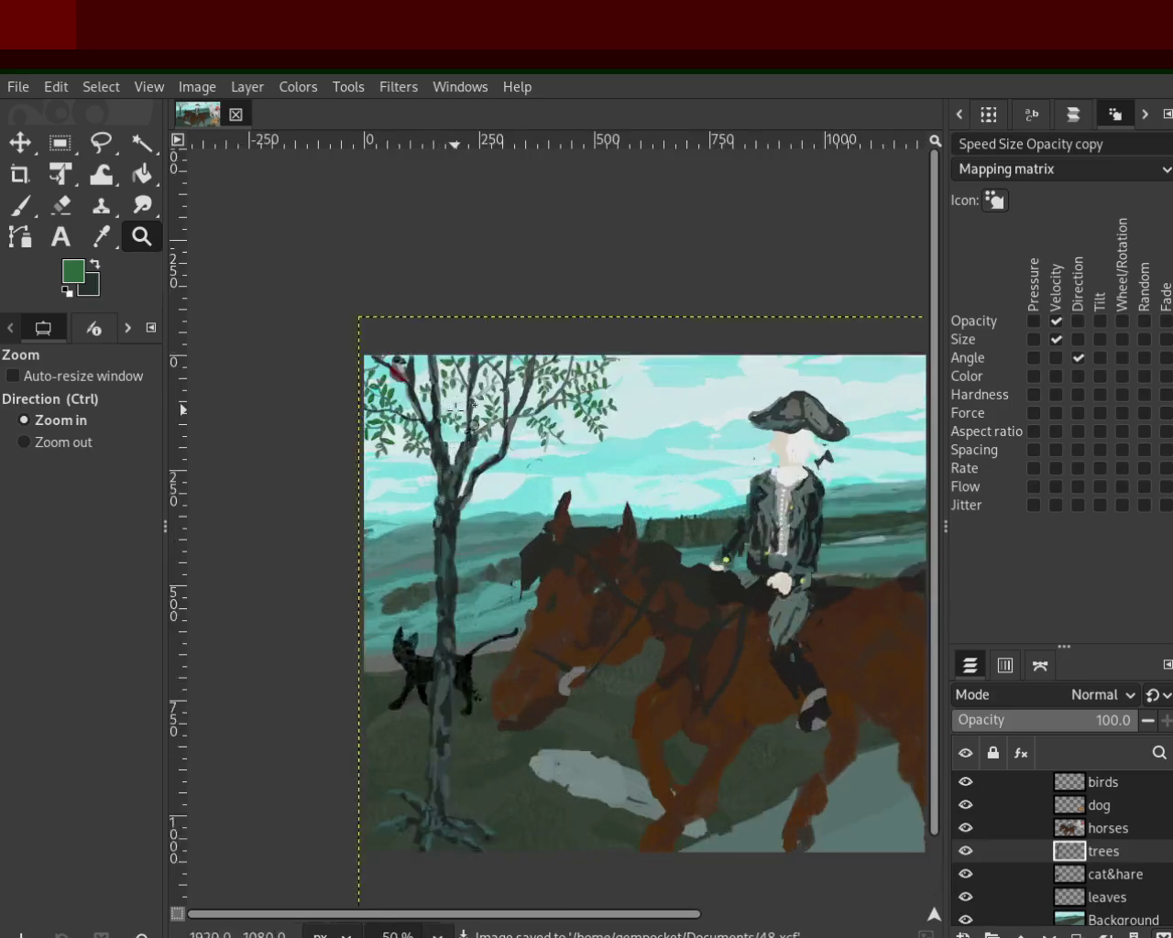
pyautogui.keyDown('ctrl'); pyautogui.click(454, 417); pyautogui.keyUp('ctrl')
pyautogui.keyDown('ctrl'); pyautogui.click(463, 419); pyautogui.keyUp('ctrl')
pyautogui.click(472, 422)
pyautogui.keyDown('ctrl'); pyautogui.click(472, 423); pyautogui.keyUp('ctrl')
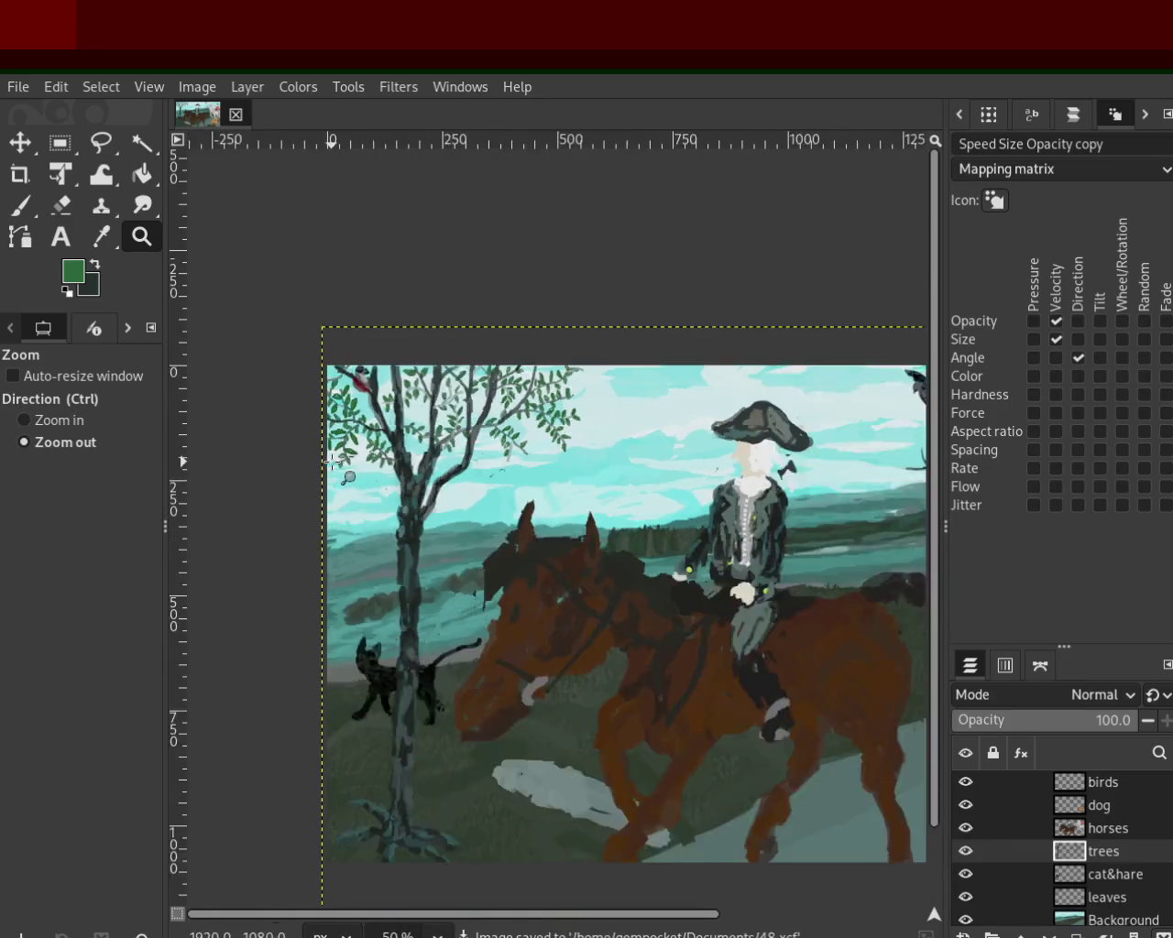
pyautogui.keyDown('ctrl'); pyautogui.click(449, 432); pyautogui.keyUp('ctrl')
pyautogui.click(403, 446)
pyautogui.keyDown('ctrl'); pyautogui.click(394, 446); pyautogui.keyUp('ctrl')
# Step: Zoom in for a close look at the tree, the rider and the cat
pyautogui.click(392, 446)
pyautogui.click(394, 449)
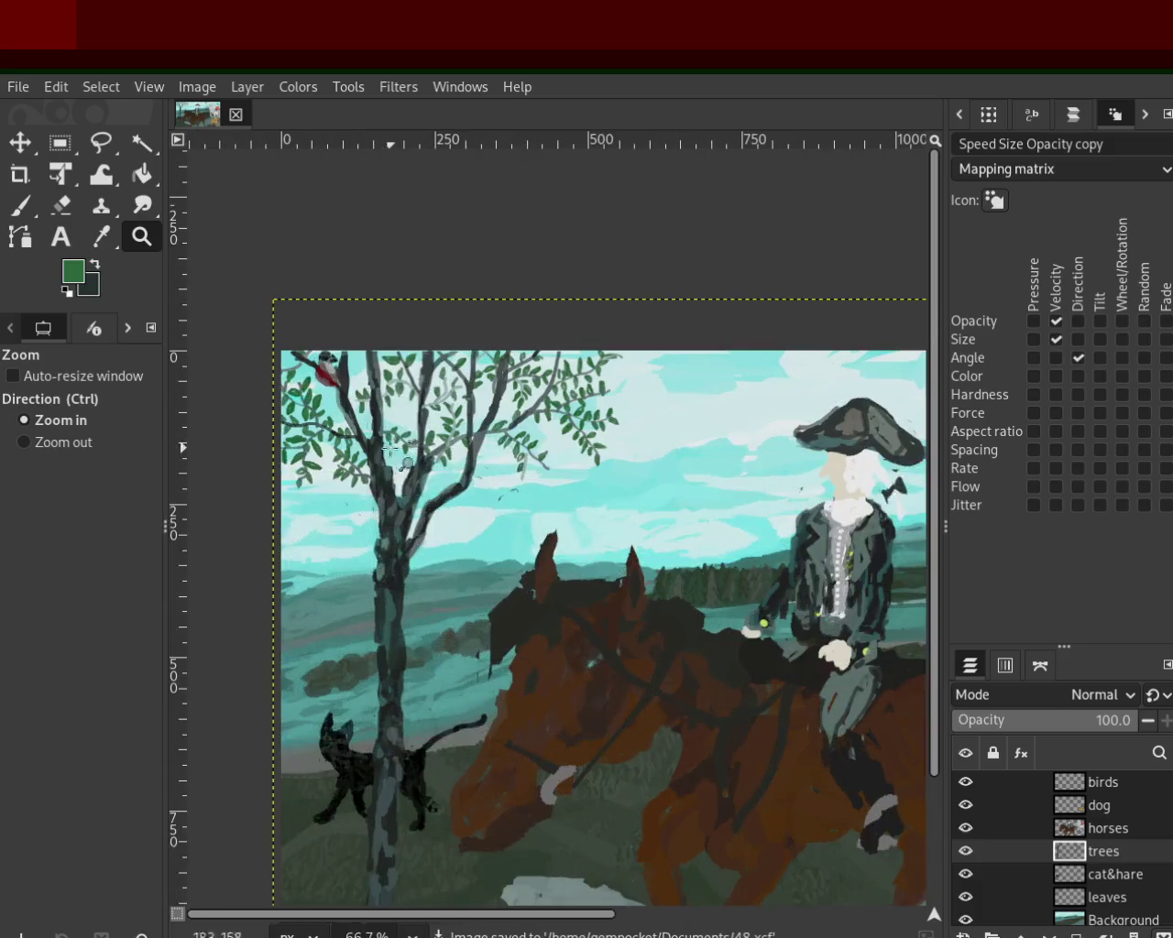
pyautogui.keyDown('ctrl'); pyautogui.click(412, 486); pyautogui.keyUp('ctrl')
pyautogui.click(432, 523)
pyautogui.keyDown('ctrl'); pyautogui.click(334, 583); pyautogui.keyUp('ctrl')
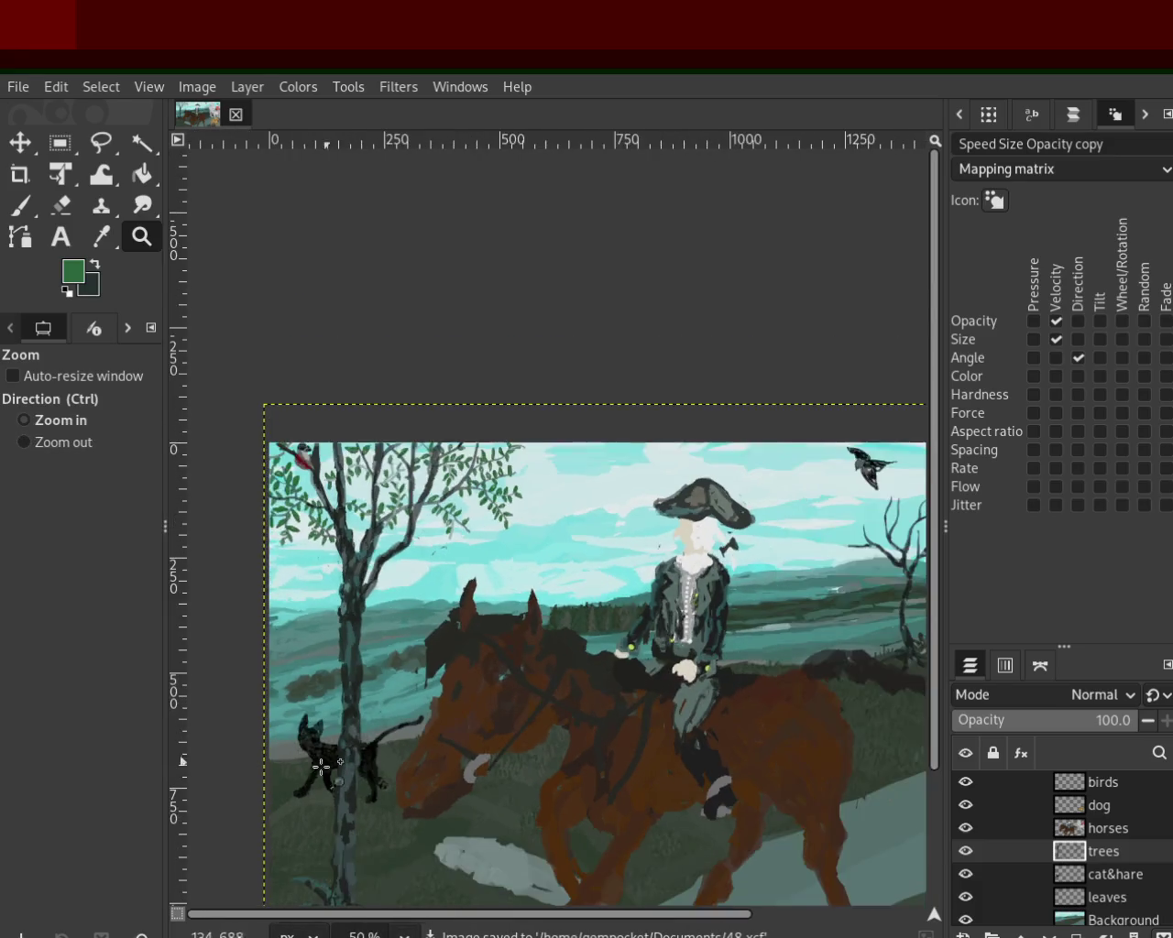
pyautogui.click(306, 811)
pyautogui.click(275, 683)
pyautogui.keyDown('ctrl'); pyautogui.click(254, 594); pyautogui.keyUp('ctrl')
# Step: Zoom back out to the whole scene and save the painting as 48.xcf
pyautogui.click(266, 641)
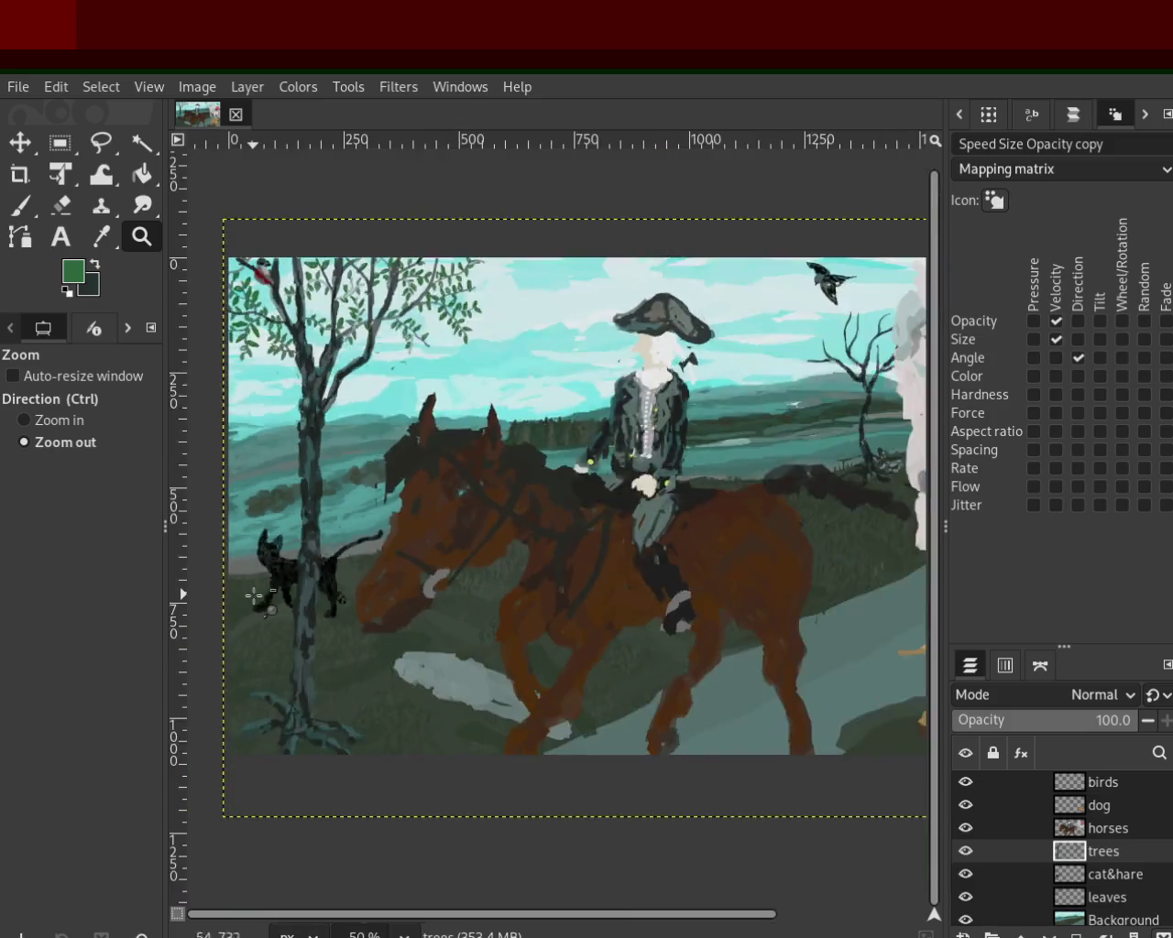
pyautogui.click(306, 702)
pyautogui.keyDown('ctrl'); pyautogui.click(293, 728); pyautogui.keyUp('ctrl')
pyautogui.click(274, 725)
pyautogui.keyDown('ctrl'); pyautogui.click(274, 725); pyautogui.keyUp('ctrl')
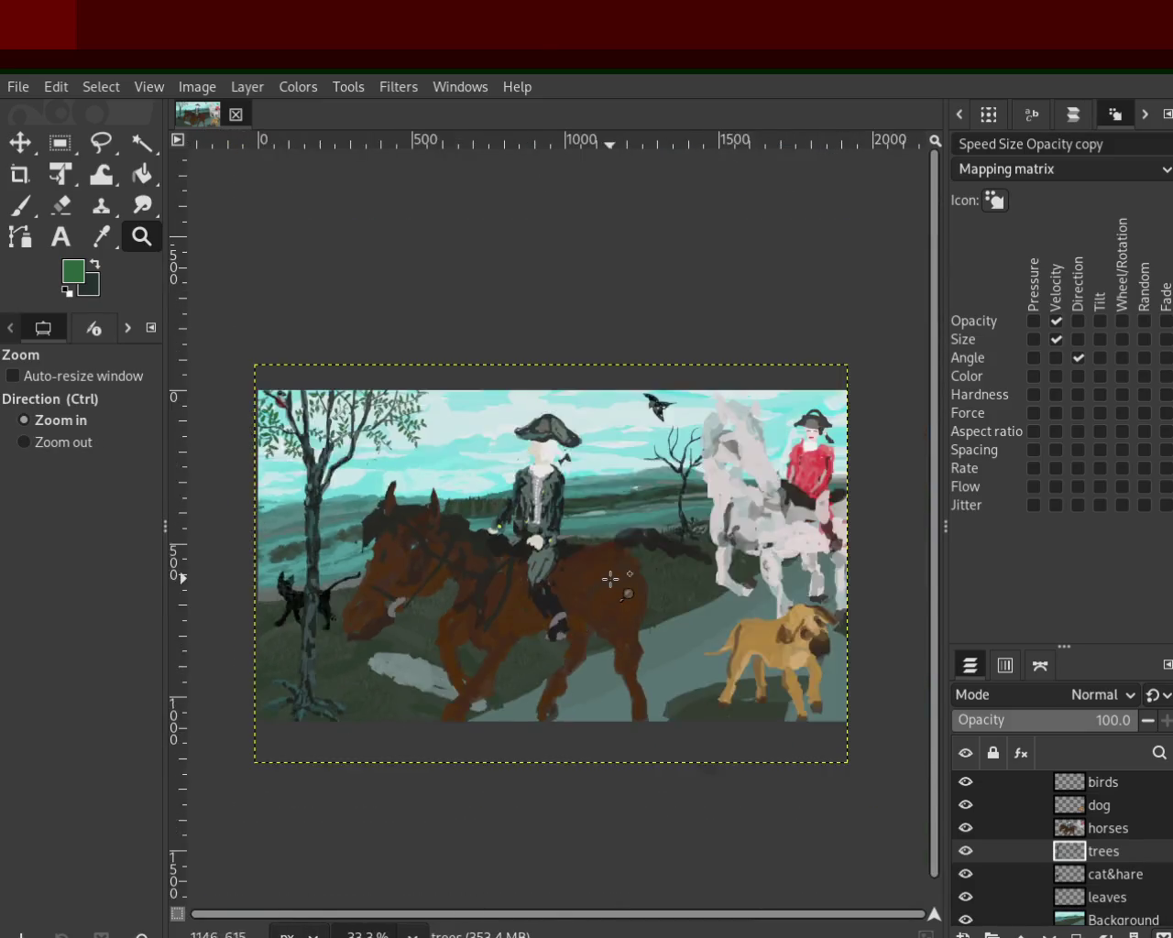
pyautogui.click(610, 574)
pyautogui.keyDown('ctrl'); pyautogui.click(607, 628); pyautogui.keyUp('ctrl')
pyautogui.hotkey('ctrl', 's')
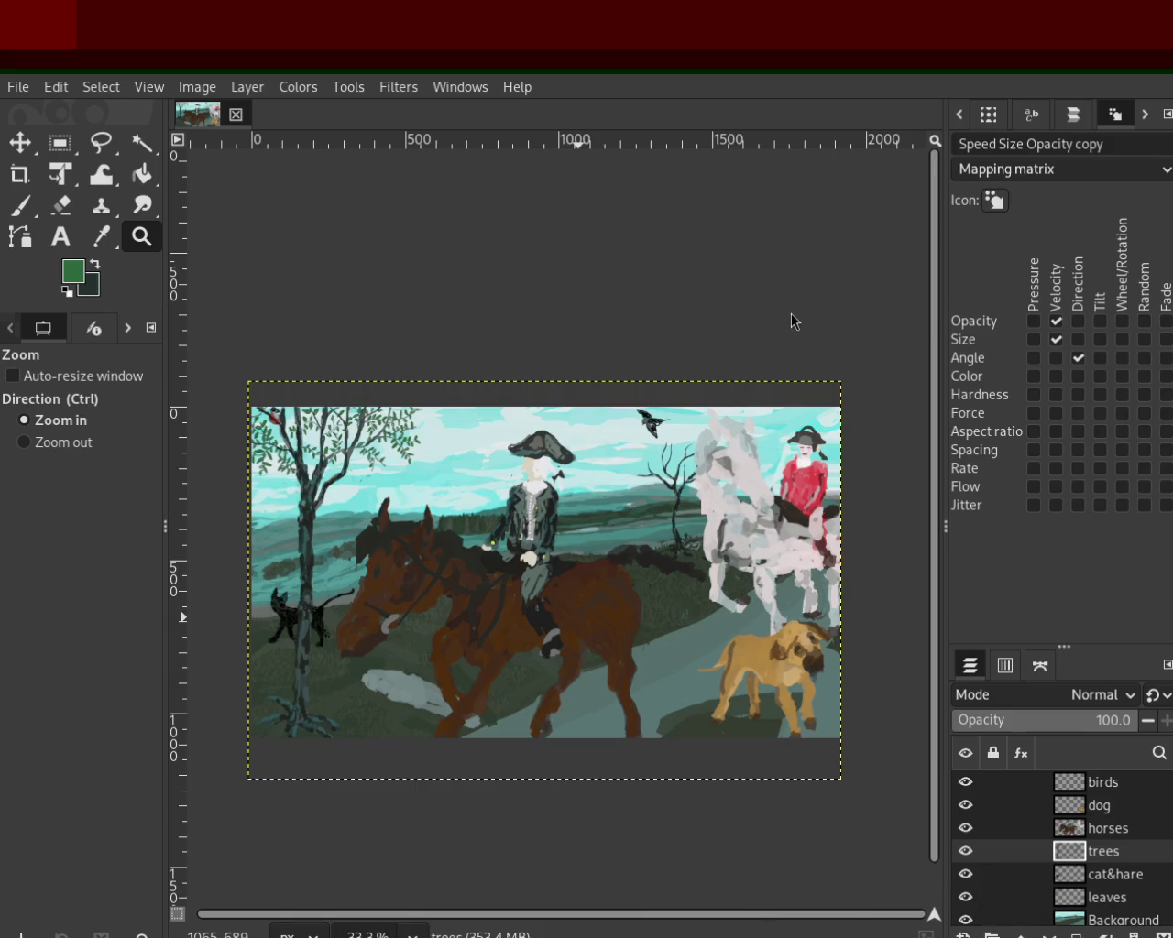
pyautogui.scroll(-2, 596, 480)
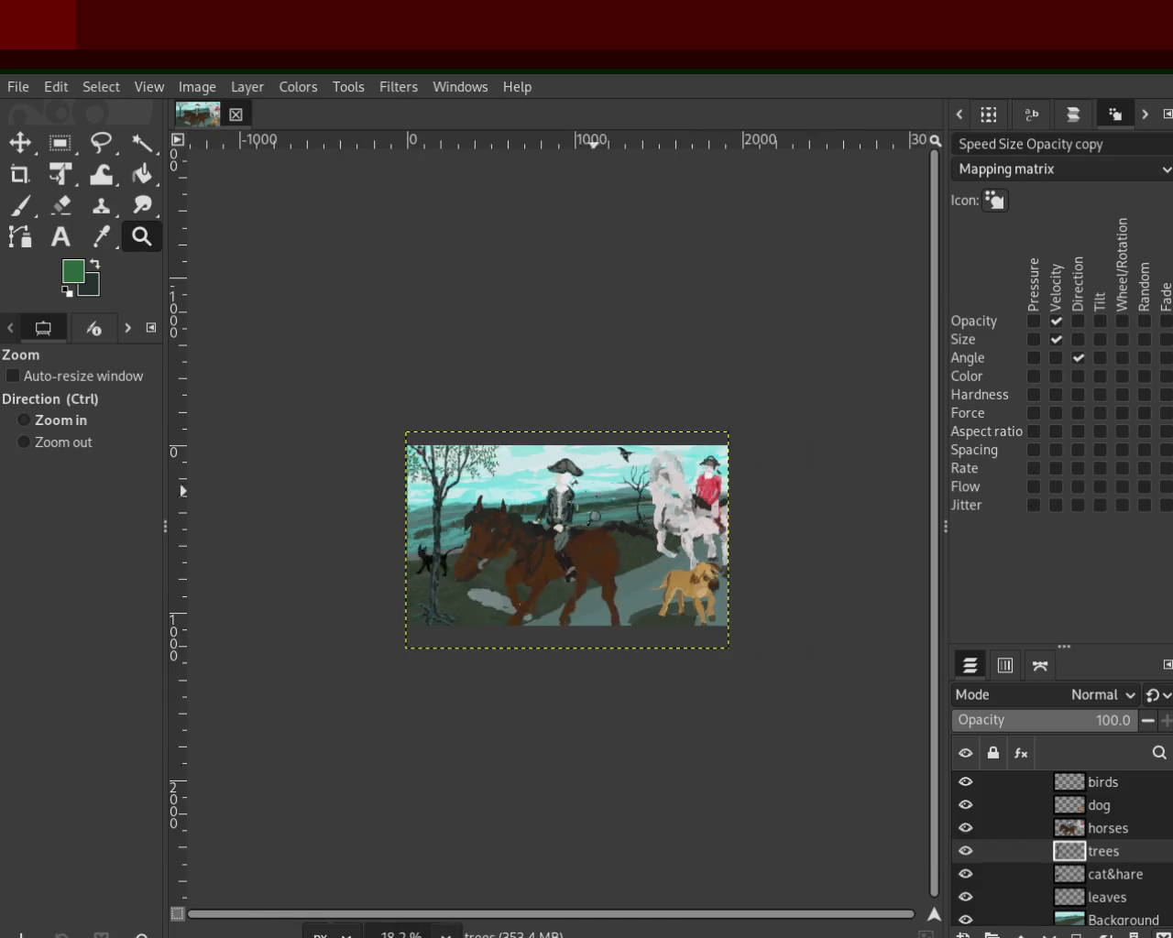
pyautogui.scroll(4, 332, 582)
pyautogui.scroll(-2, 332, 582)
pyautogui.scroll(-1, 332, 582)
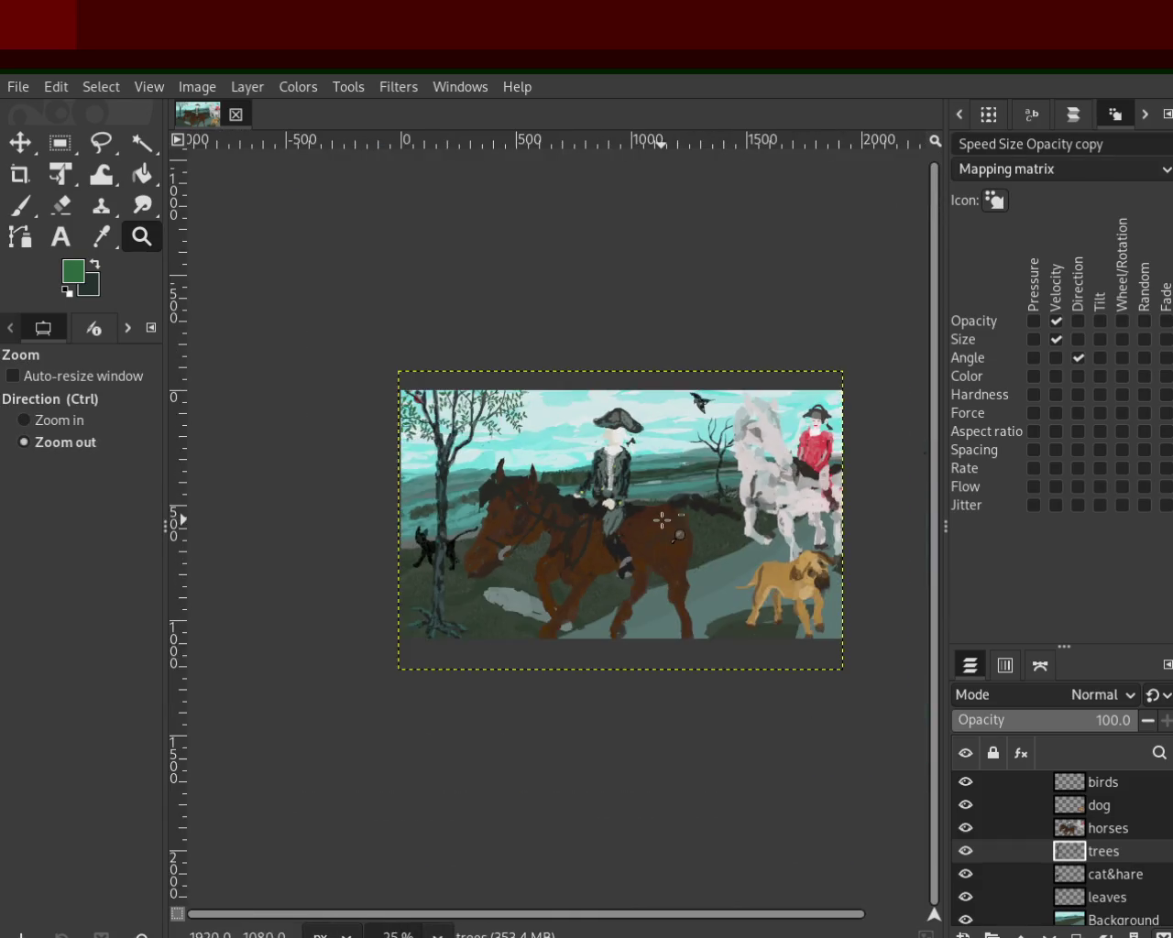
pyautogui.scroll(1, 658, 296)
pyautogui.scroll(1, 658, 296)
pyautogui.scroll(-1, 620, 573)
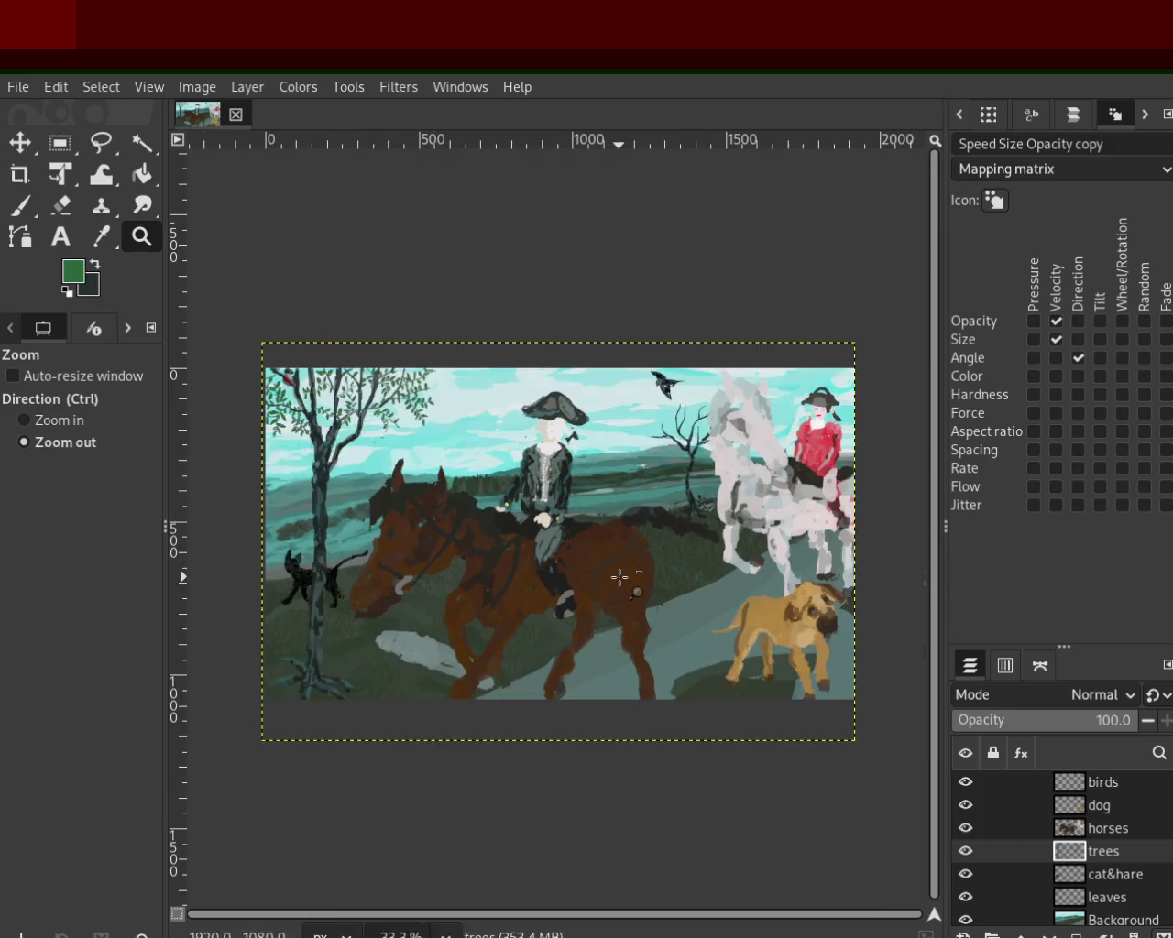
pyautogui.scroll(-1, 417, 583)
pyautogui.scroll(2, 394, 575)
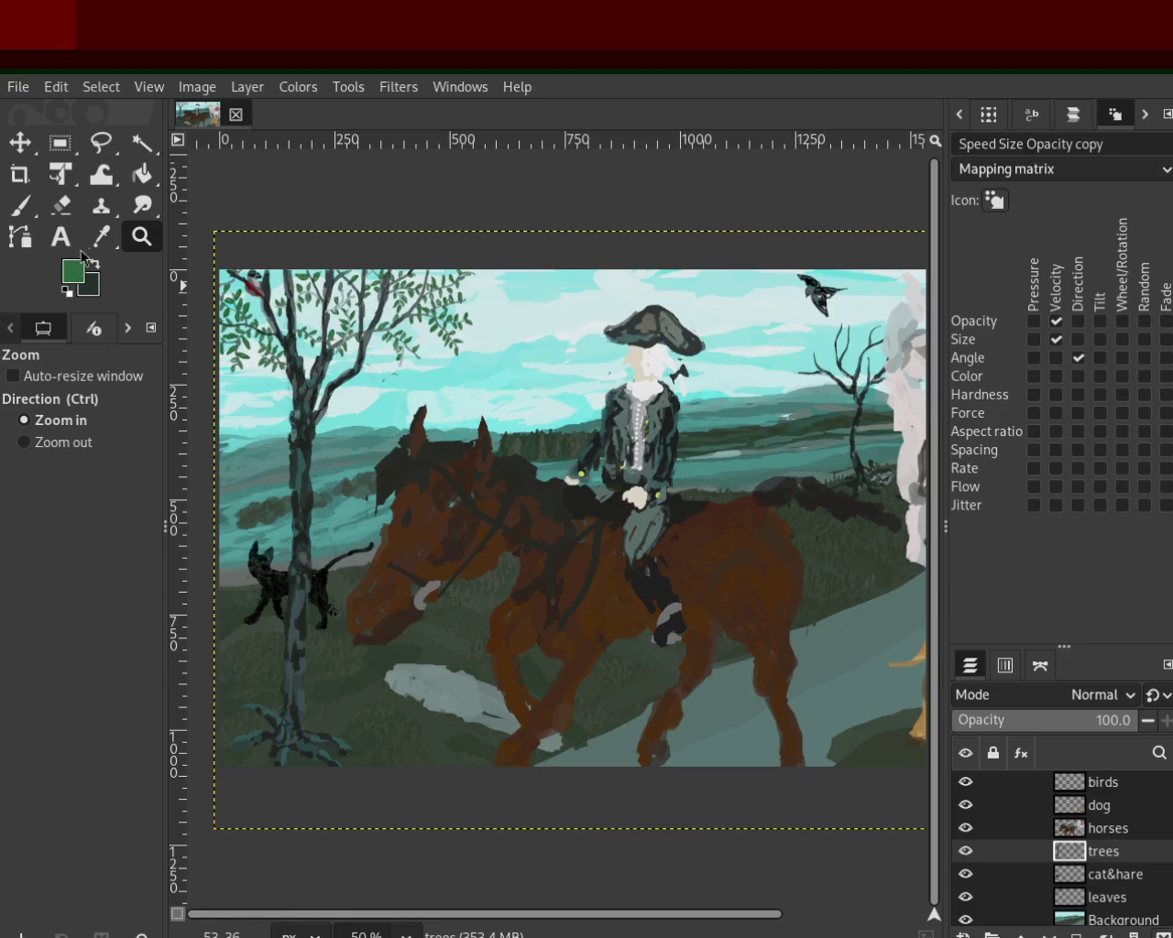
pyautogui.keyDown('ctrl'); pyautogui.click(435, 401); pyautogui.keyUp('ctrl')
pyautogui.keyDown('ctrl'); pyautogui.click(434, 401); pyautogui.keyUp('ctrl')
pyautogui.doubleClick(664, 444)
pyautogui.click(658, 433)
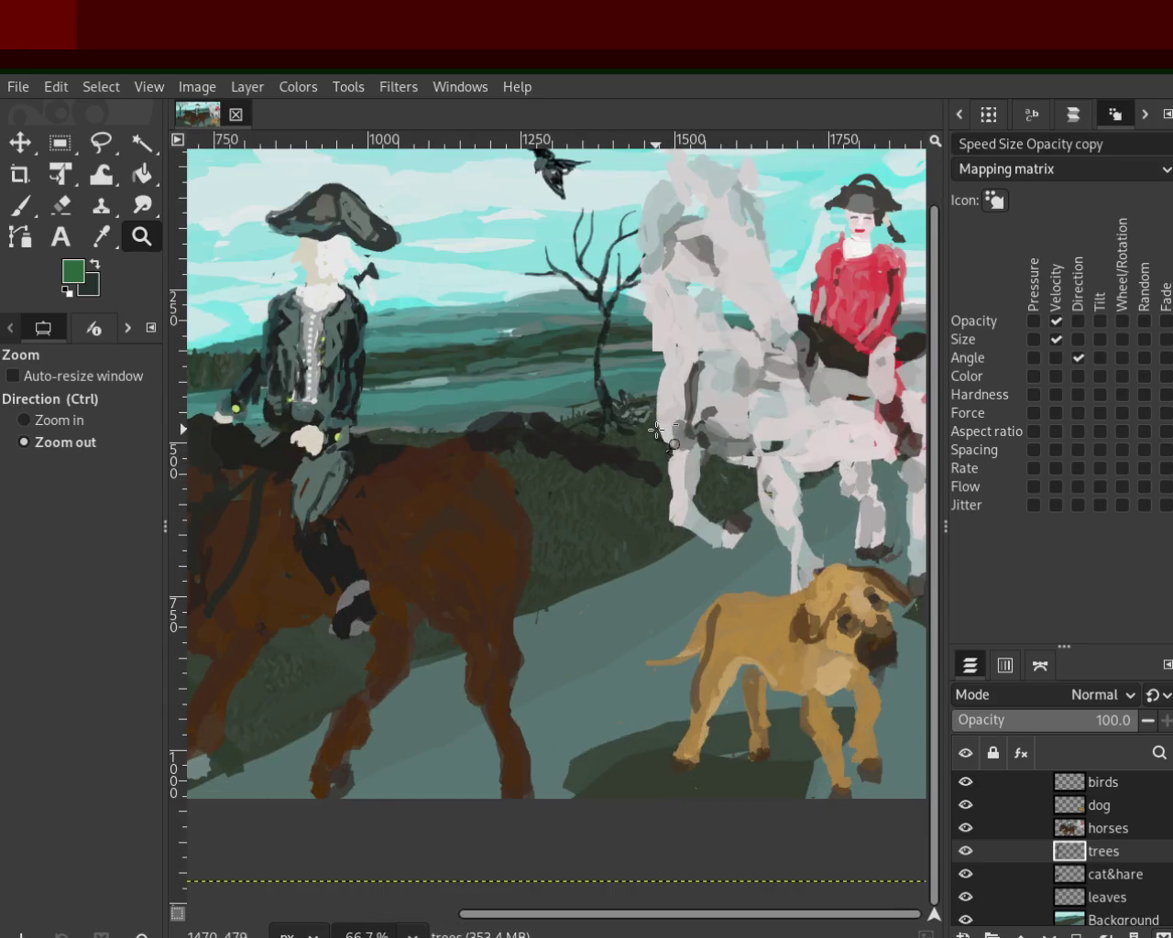
pyautogui.keyDown('ctrl'); pyautogui.doubleClick(656, 429); pyautogui.keyUp('ctrl')
pyautogui.keyDown('ctrl'); pyautogui.click(657, 429); pyautogui.keyUp('ctrl')
pyautogui.doubleClick(656, 429)
pyautogui.doubleClick(654, 426)
pyautogui.click(653, 423)
pyautogui.keyDown('ctrl'); pyautogui.click(653, 422); pyautogui.keyUp('ctrl')
pyautogui.keyDown('ctrl'); pyautogui.doubleClick(653, 422); pyautogui.keyUp('ctrl')
pyautogui.click(331, 400)
pyautogui.keyDown('ctrl'); pyautogui.click(331, 400); pyautogui.keyUp('ctrl')
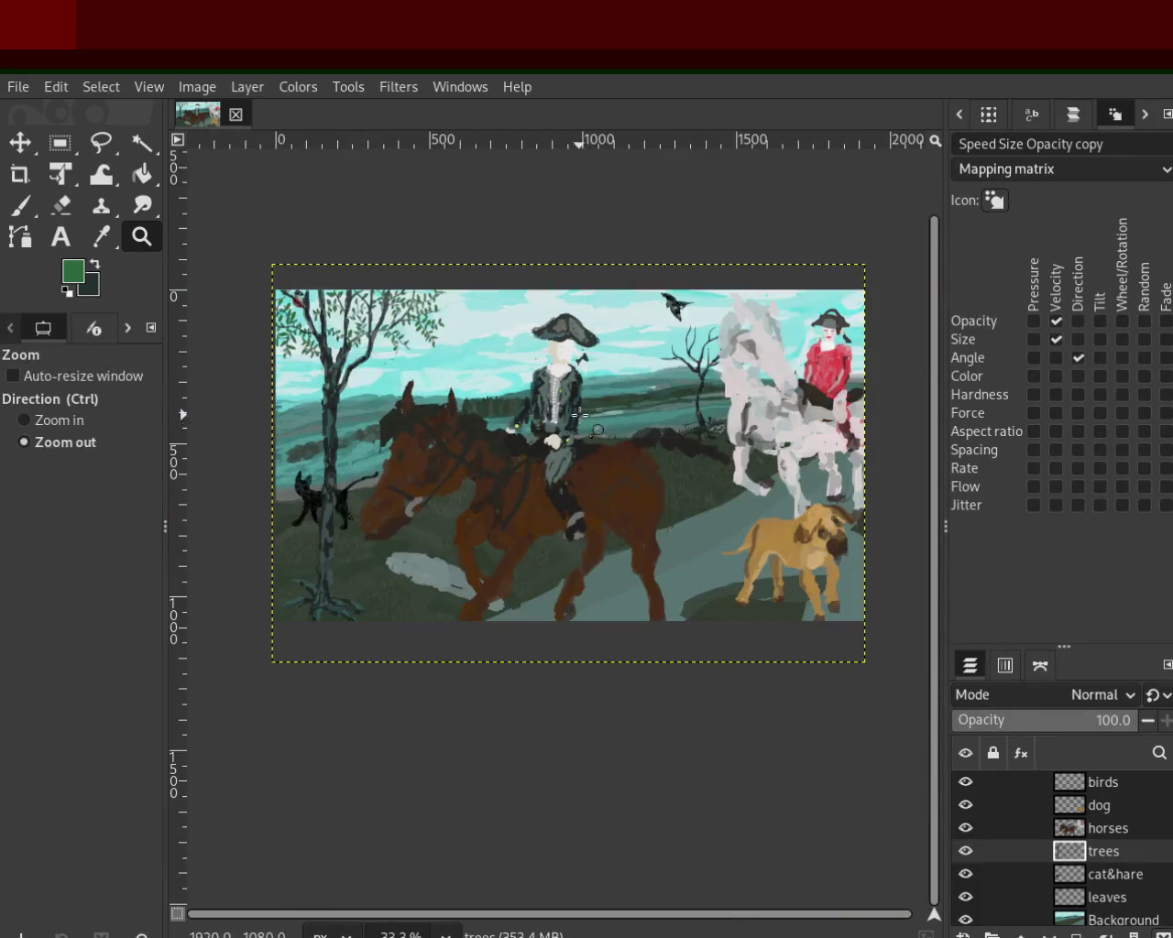
pyautogui.click(332, 401)
pyautogui.click(332, 400)
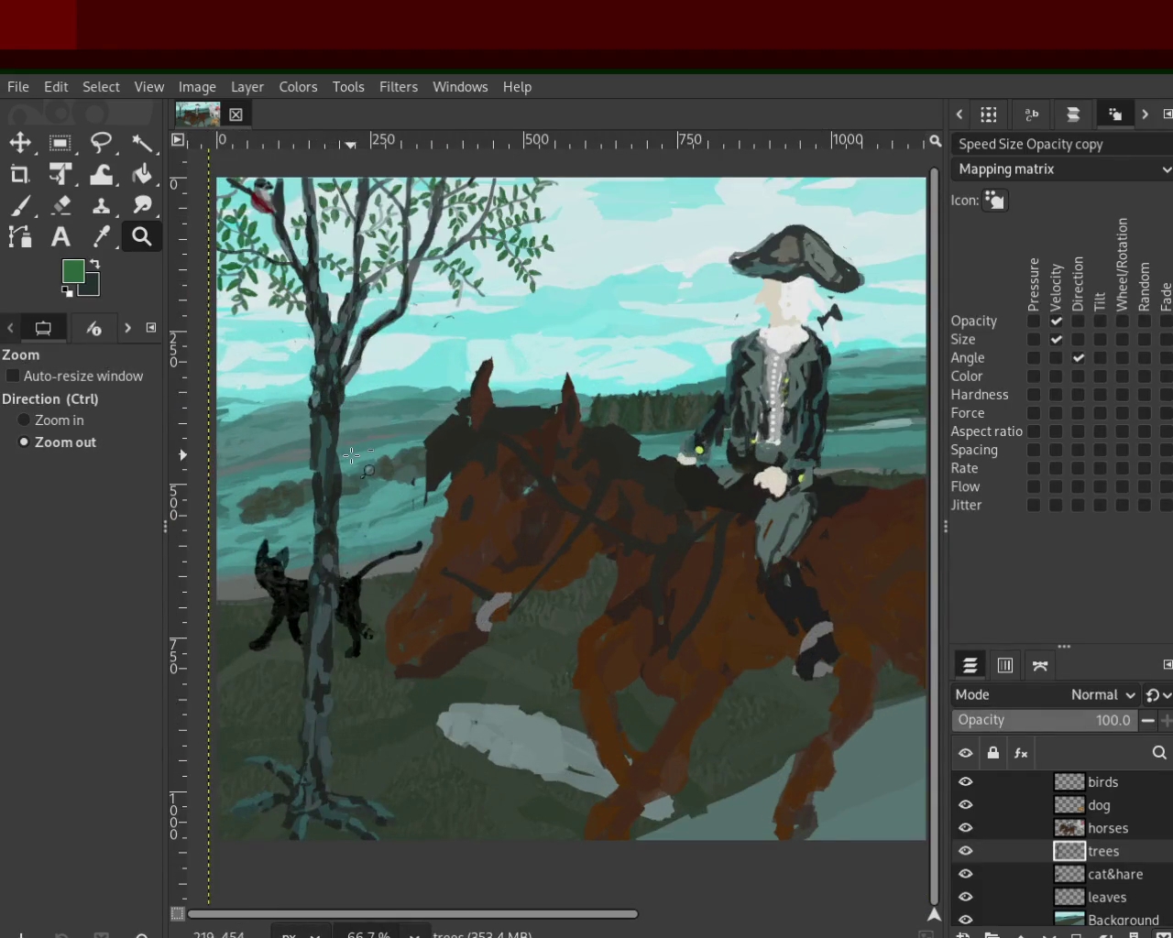
pyautogui.keyDown('ctrl'); pyautogui.doubleClick(307, 388); pyautogui.keyUp('ctrl')
pyautogui.doubleClick(307, 387)
pyautogui.click(307, 388)
pyautogui.keyDown('ctrl'); pyautogui.doubleClick(457, 393); pyautogui.keyUp('ctrl')
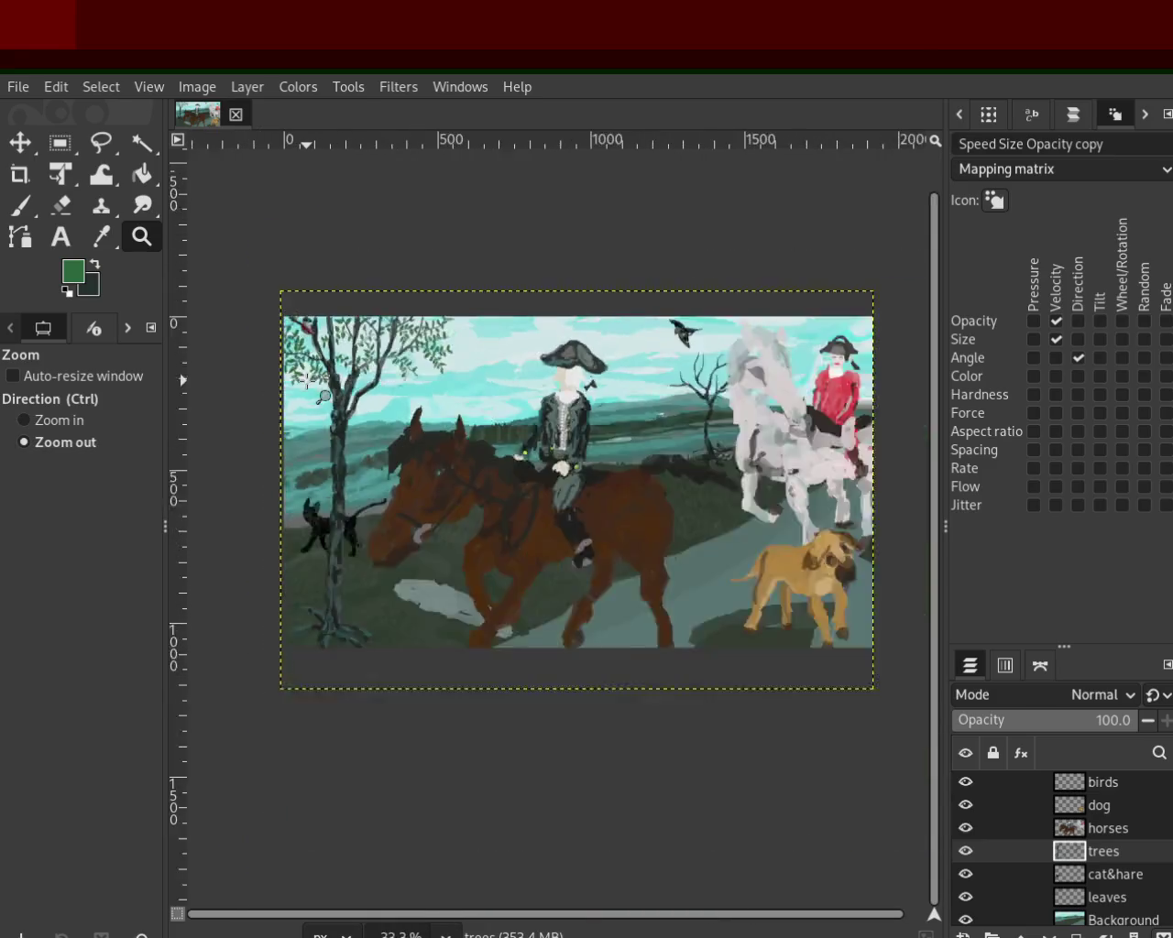
pyautogui.keyDown('ctrl'); pyautogui.click(457, 392); pyautogui.keyUp('ctrl')
pyautogui.click(535, 409)
pyautogui.keyDown('ctrl'); pyautogui.click(641, 430); pyautogui.keyUp('ctrl')
pyautogui.click(596, 423)
pyautogui.keyDown('ctrl'); pyautogui.click(597, 423); pyautogui.keyUp('ctrl')
pyautogui.click(511, 438)
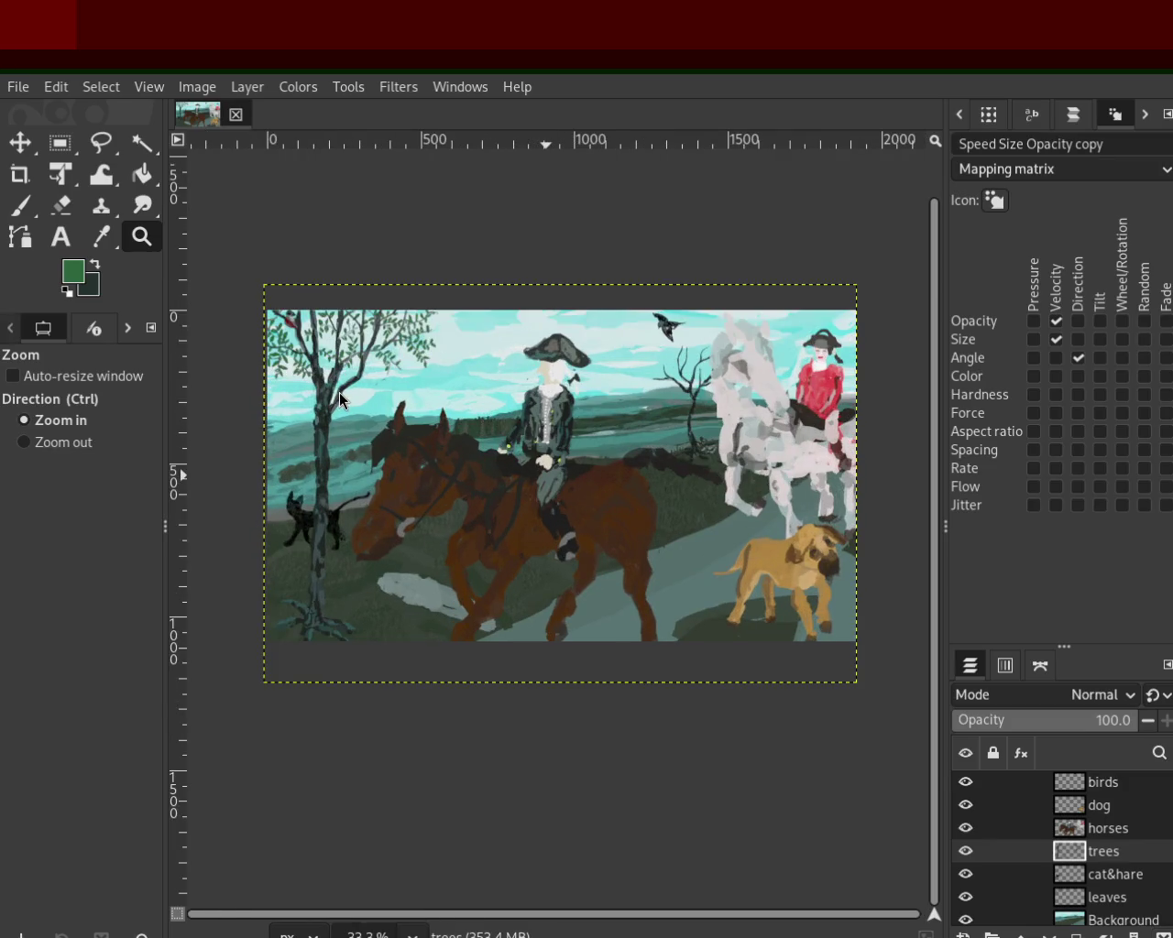
pyautogui.keyDown('ctrl'); pyautogui.click(680, 412); pyautogui.keyUp('ctrl')
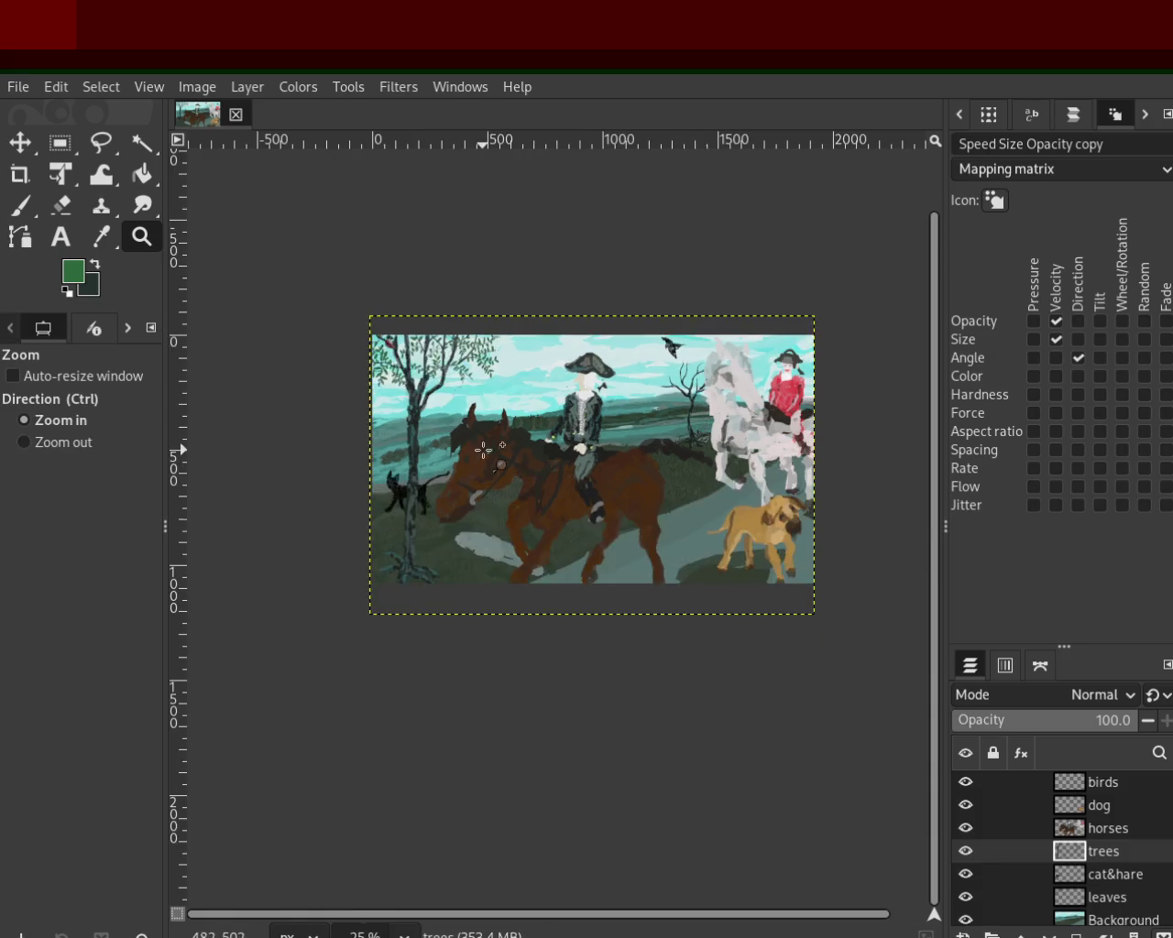
pyautogui.click(483, 450)
pyautogui.doubleClick(484, 450)
pyautogui.keyDown('ctrl'); pyautogui.click(486, 450); pyautogui.keyUp('ctrl')
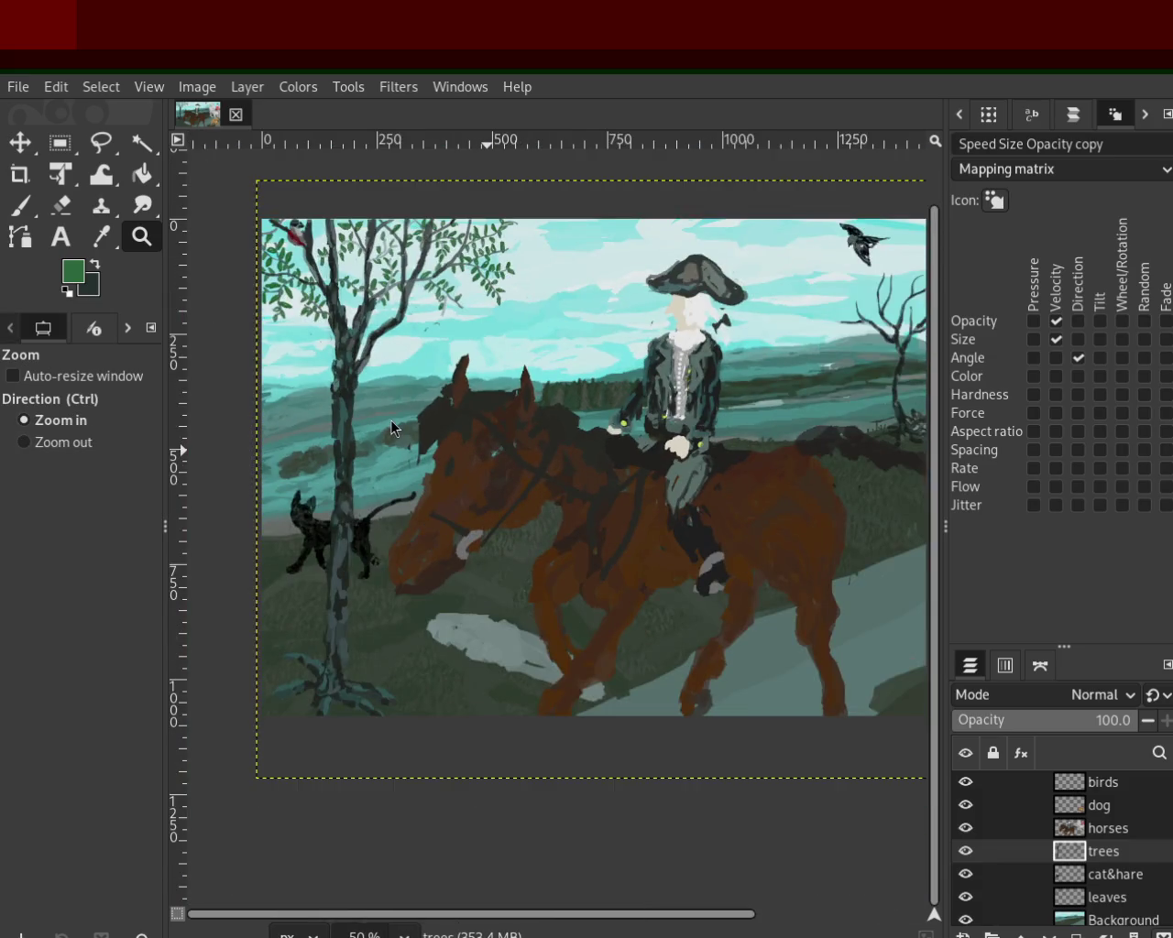